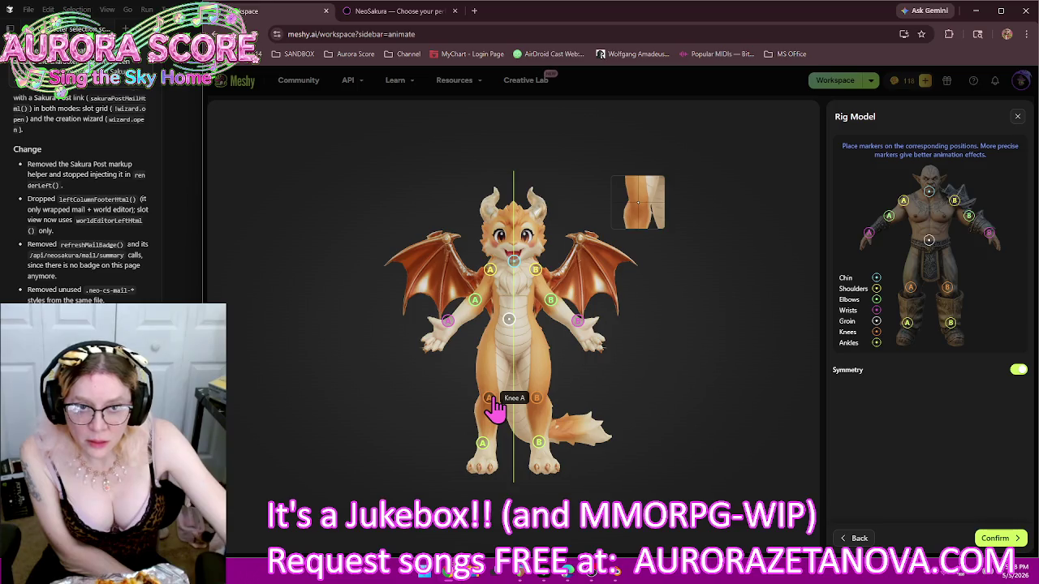
Lower the ankle markers onto the feet and the groin marker slightly, then confirm to rig the dragon
left_click_drag(482, 442, 485, 477)
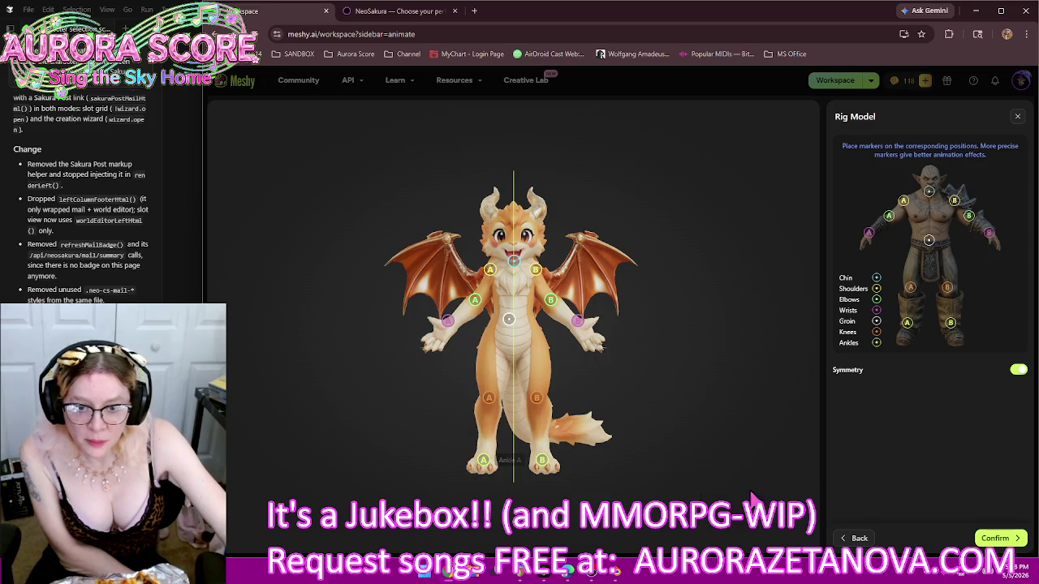
left_click_drag(511, 320, 517, 340)
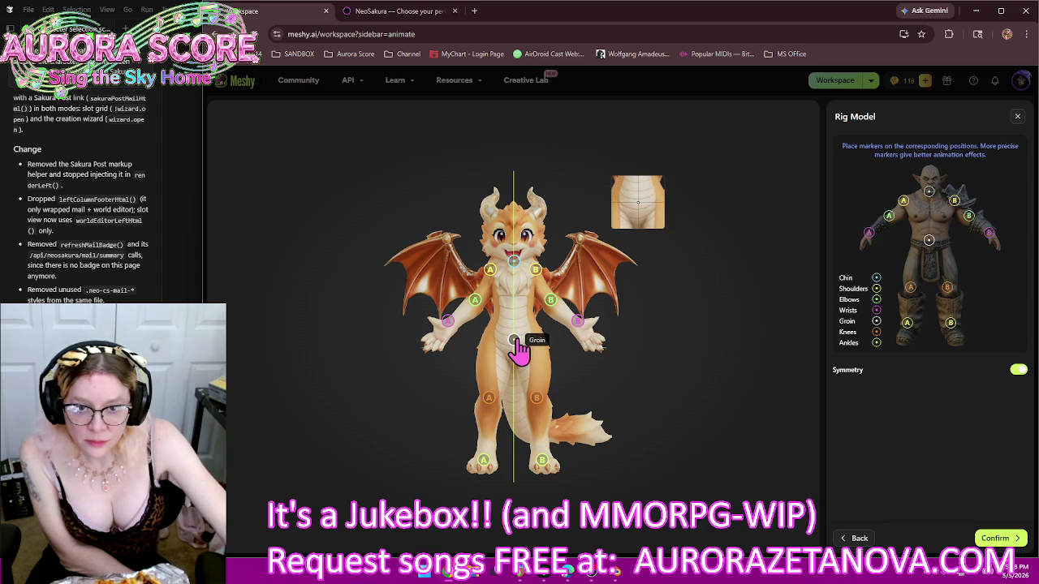
left_click(995, 538)
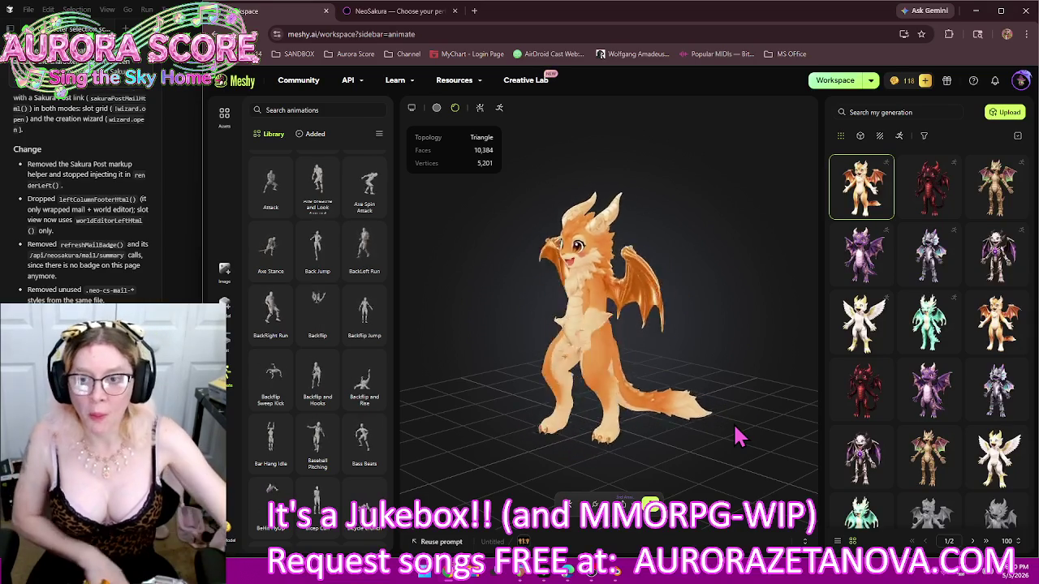
Add the animations from 360 Power Spin Jump through Angry to Tantrum Sit to the dragon
scroll(284, 224, "up", 5)
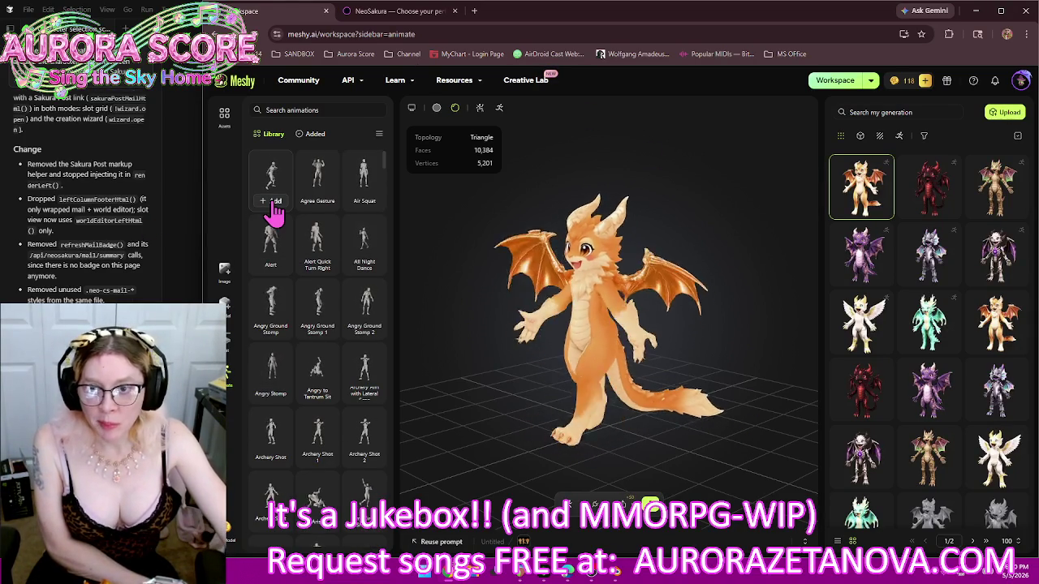
left_click(274, 202)
left_click(315, 205)
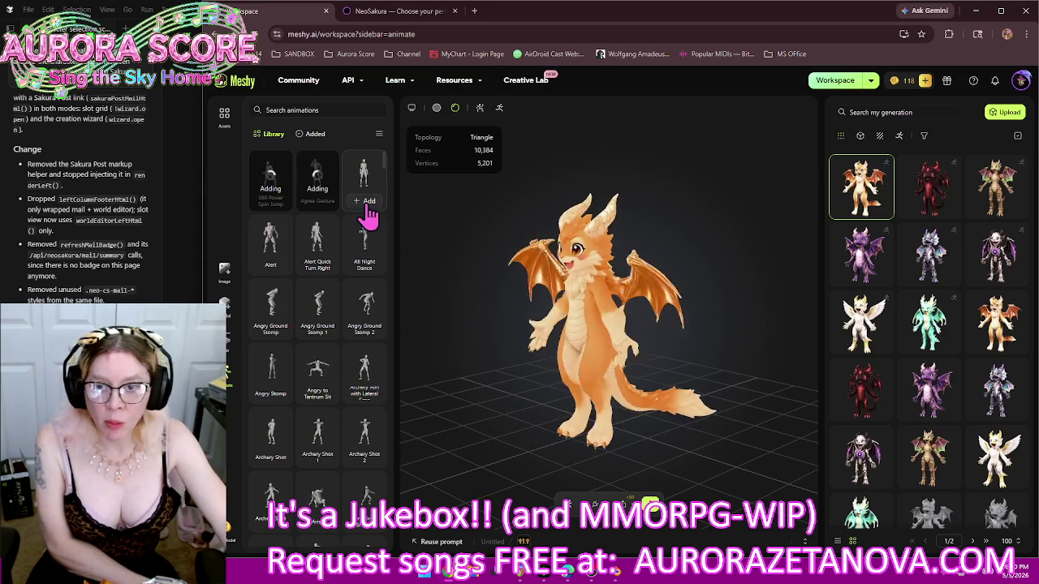
left_click(365, 201)
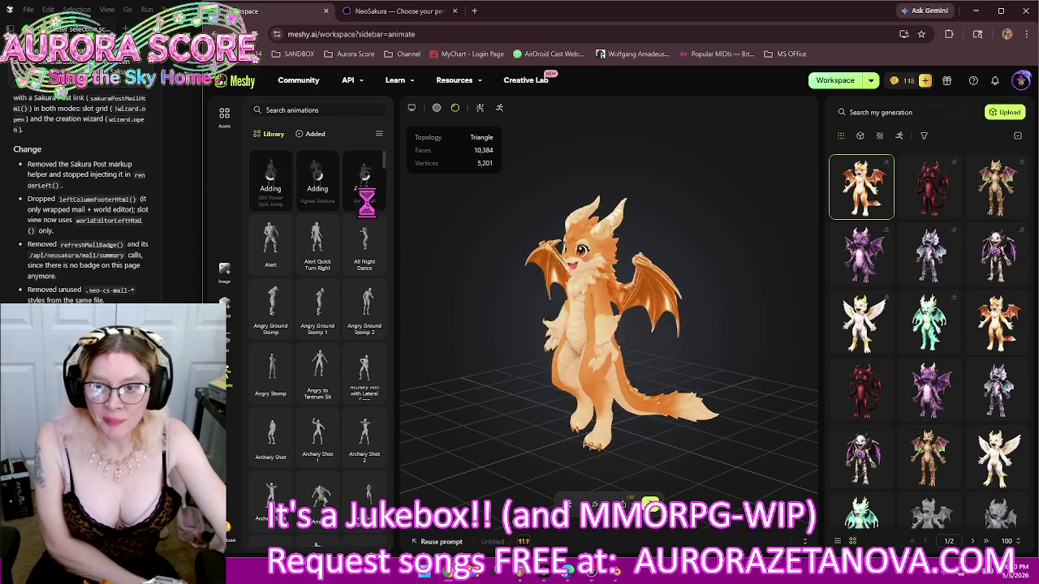
left_click(272, 268)
left_click(364, 267)
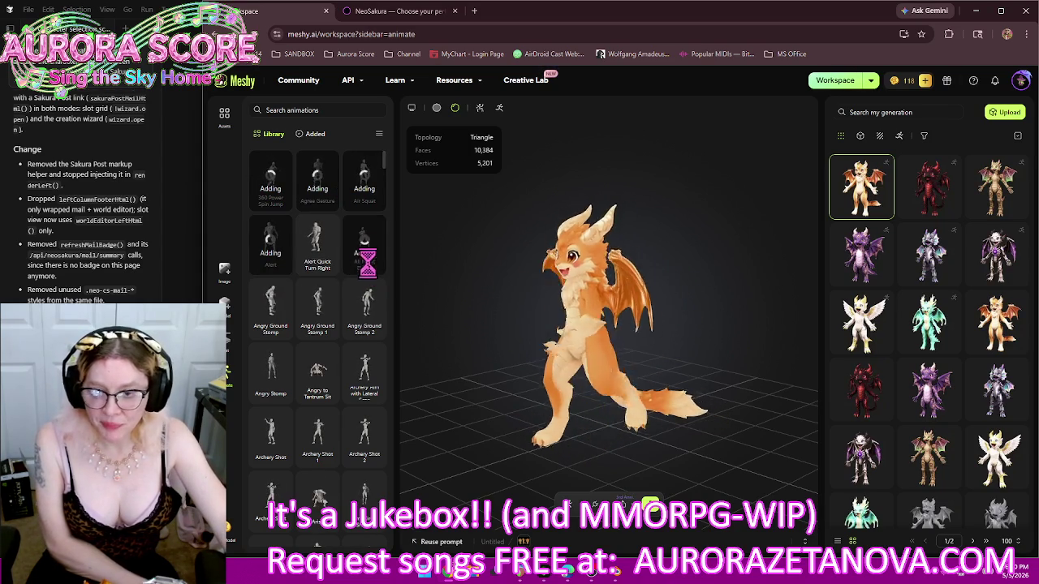
left_click(316, 331)
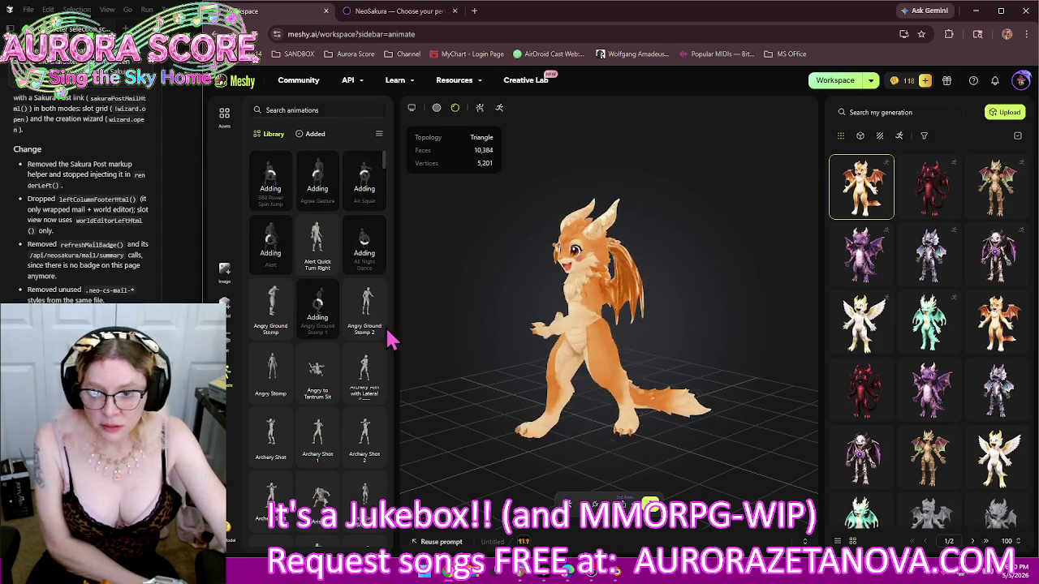
left_click(367, 329)
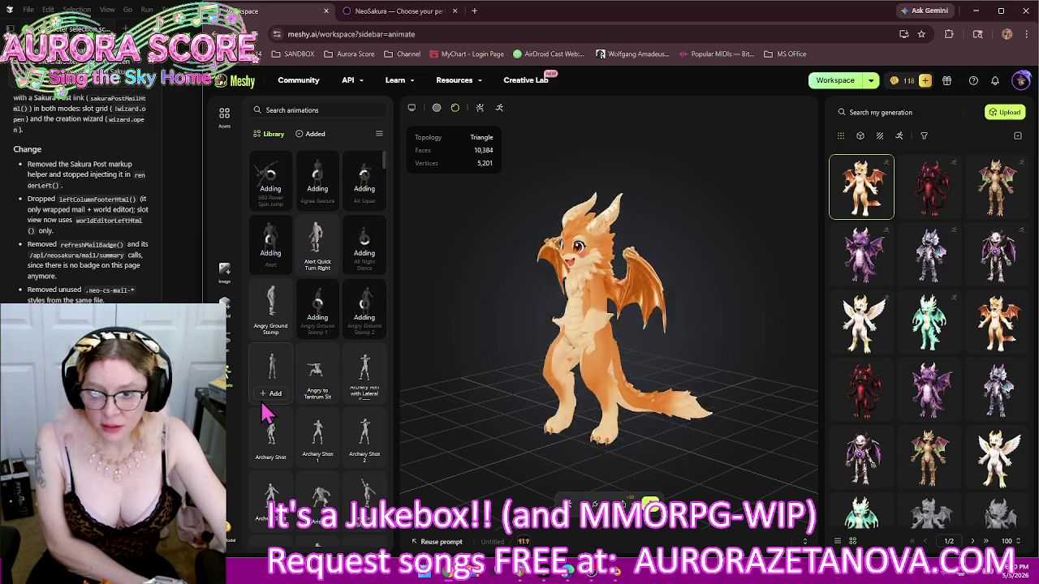
mouse_move(271, 374)
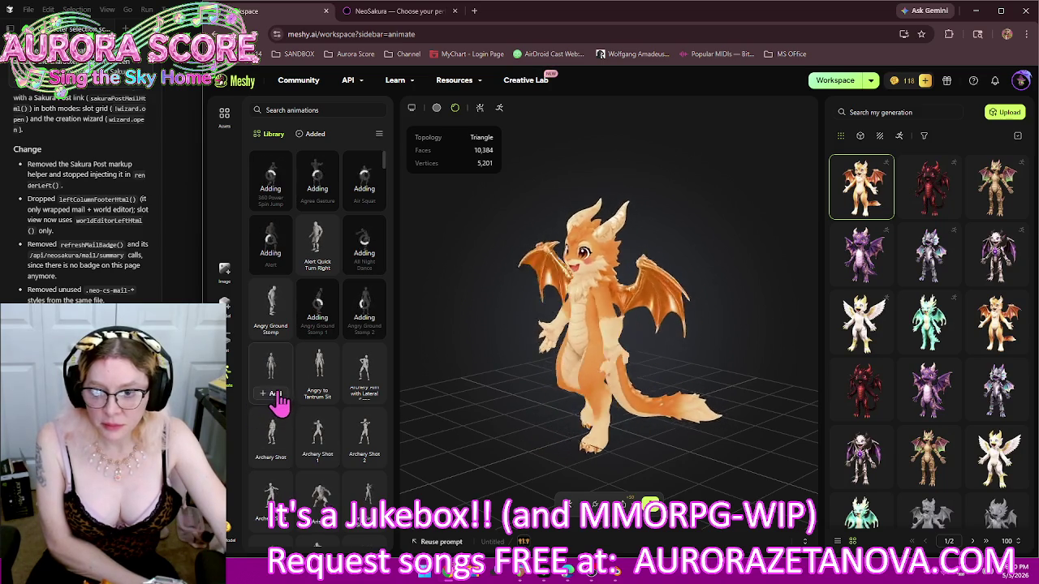
left_click(278, 398)
left_click(323, 397)
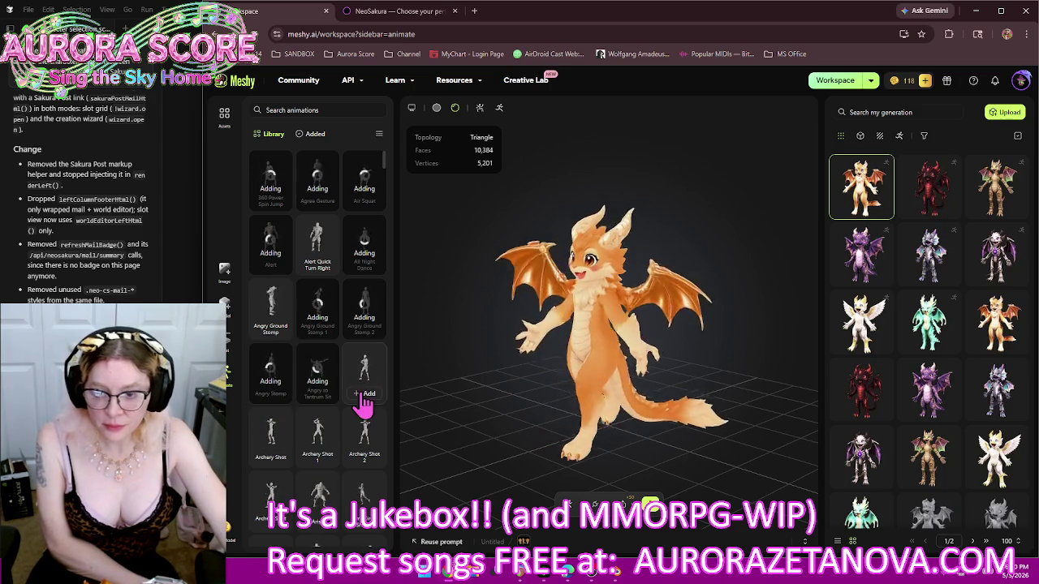
Add the Arise, Arm Circle Shuffle and Backflip and Rise animations
scroll(364, 406, "down", 2)
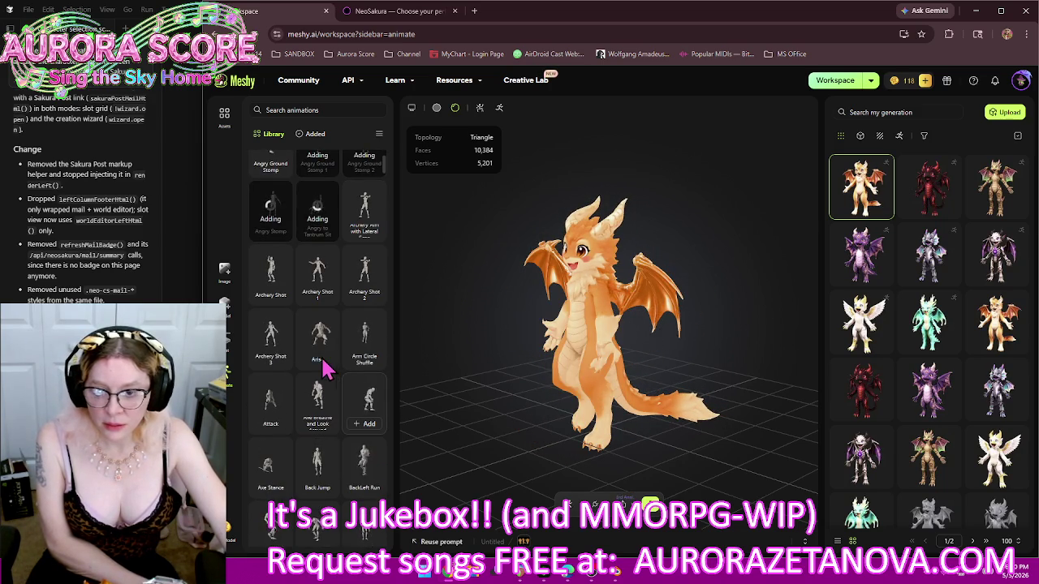
left_click(317, 359)
left_click(367, 369)
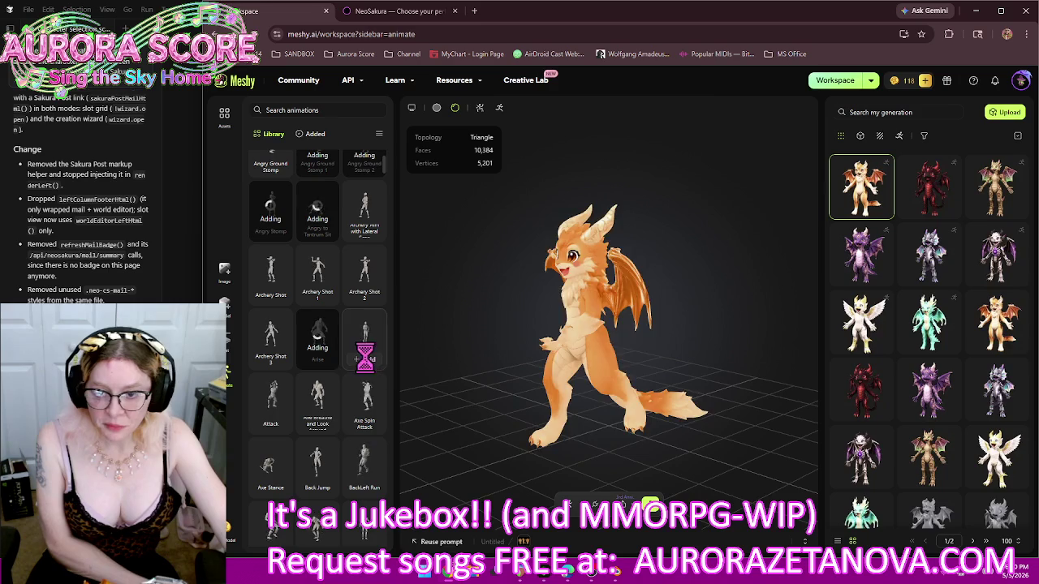
scroll(341, 390, "down", 2)
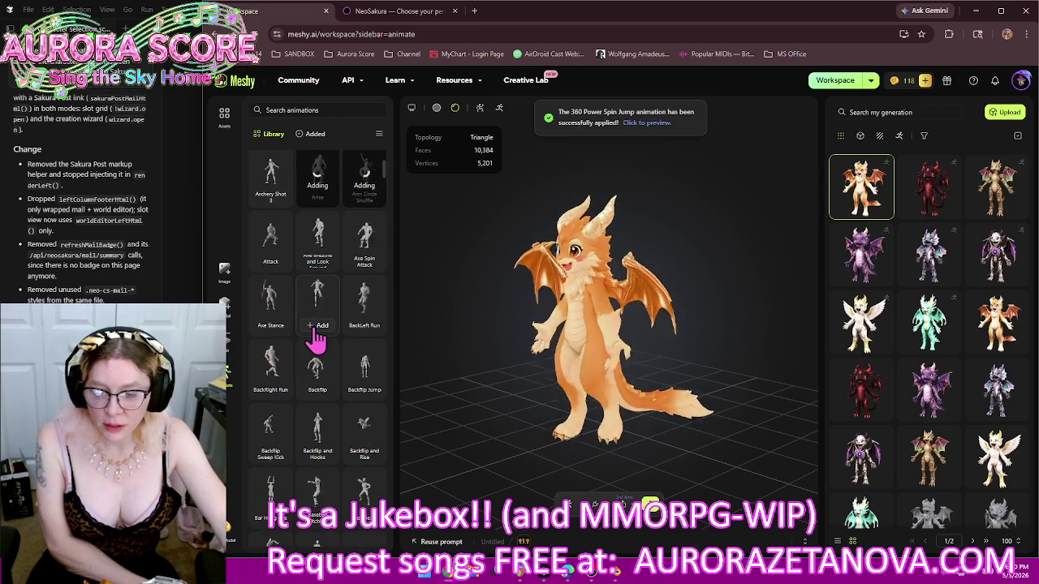
left_click(365, 454)
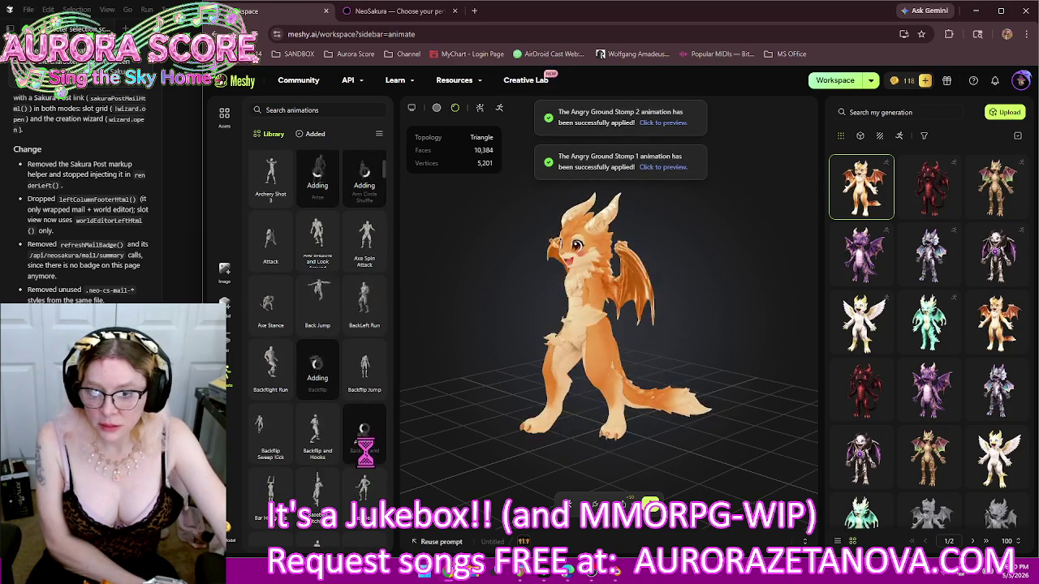
Add the Baseball Pitching, Bass Beats, Bicep Curl and Bicycle Crunch animations
scroll(373, 410, "down", 2)
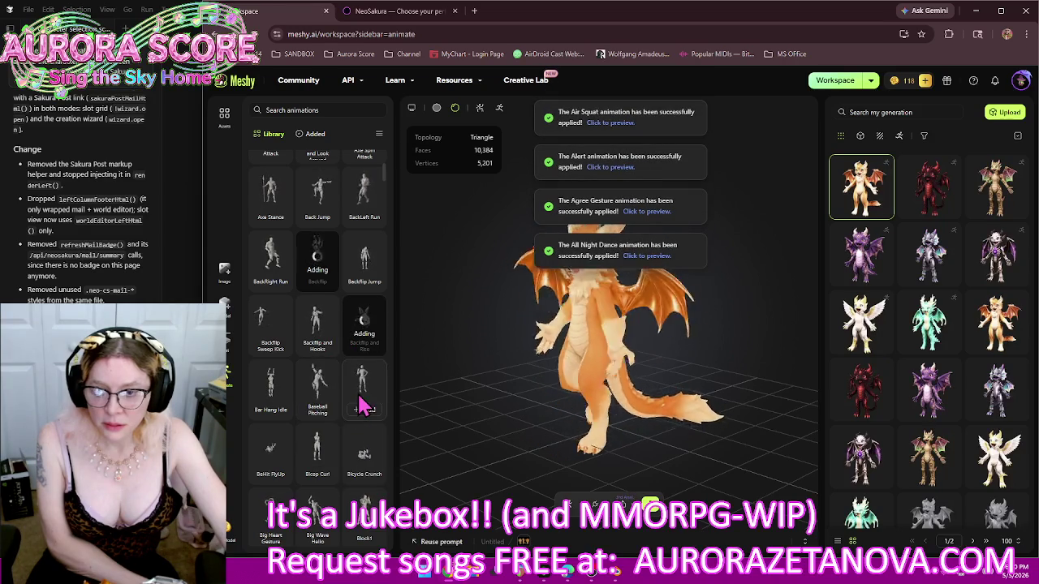
scroll(362, 406, "up", 1)
scroll(361, 406, "up", 1)
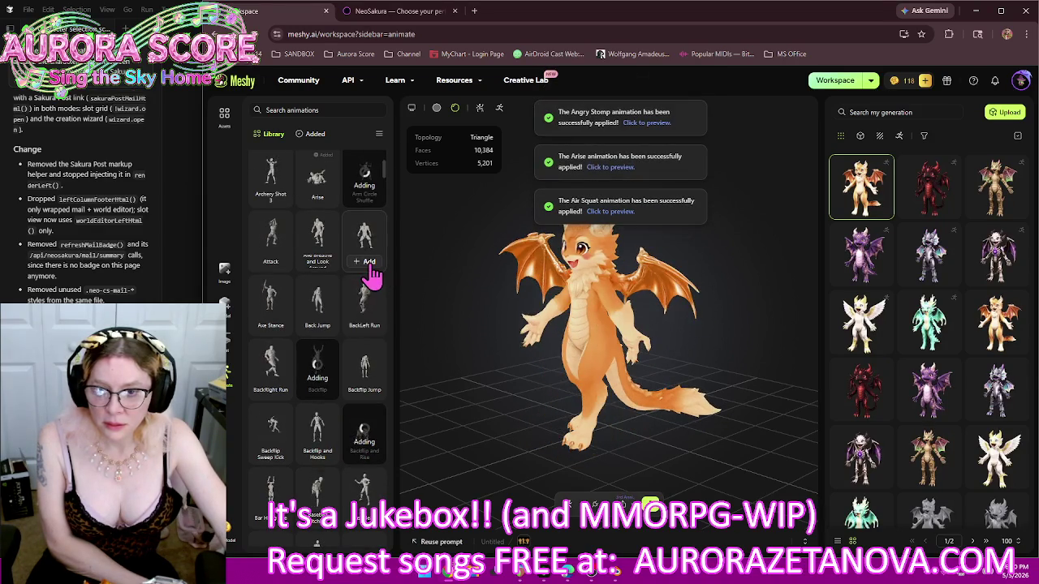
scroll(363, 409, "down", 2)
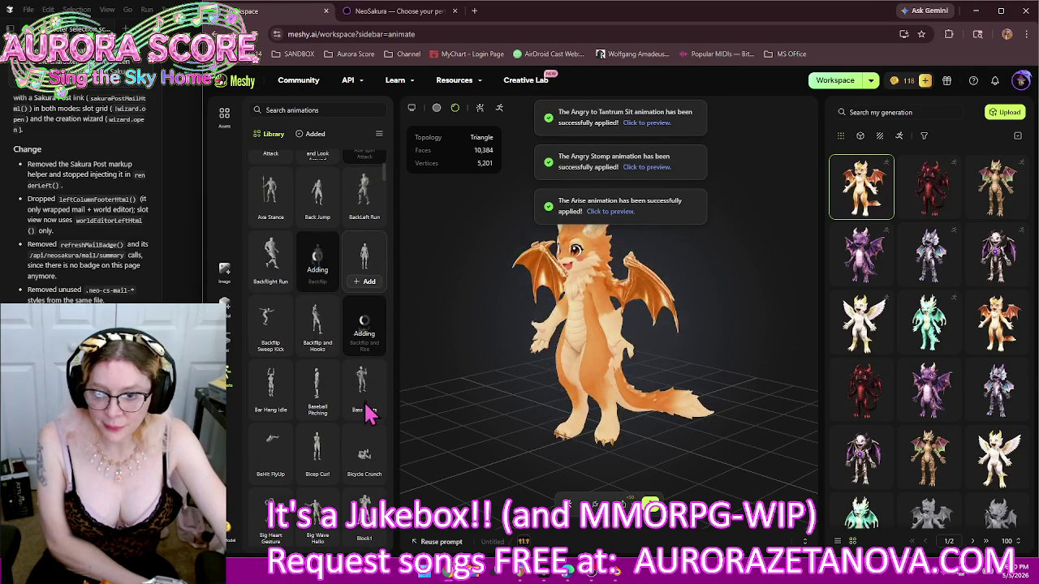
left_click(321, 412)
left_click(364, 412)
left_click(319, 475)
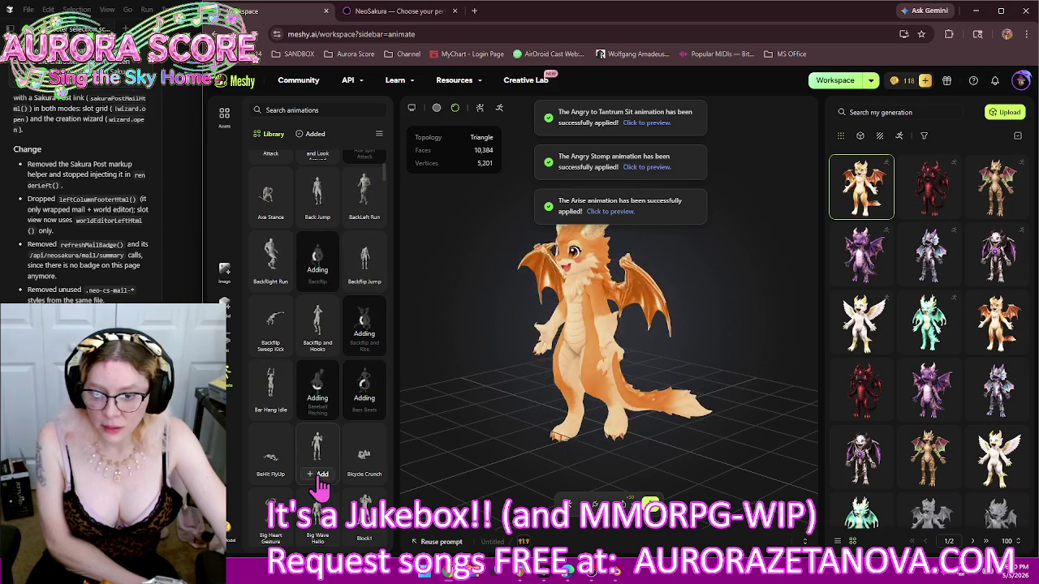
left_click(354, 482)
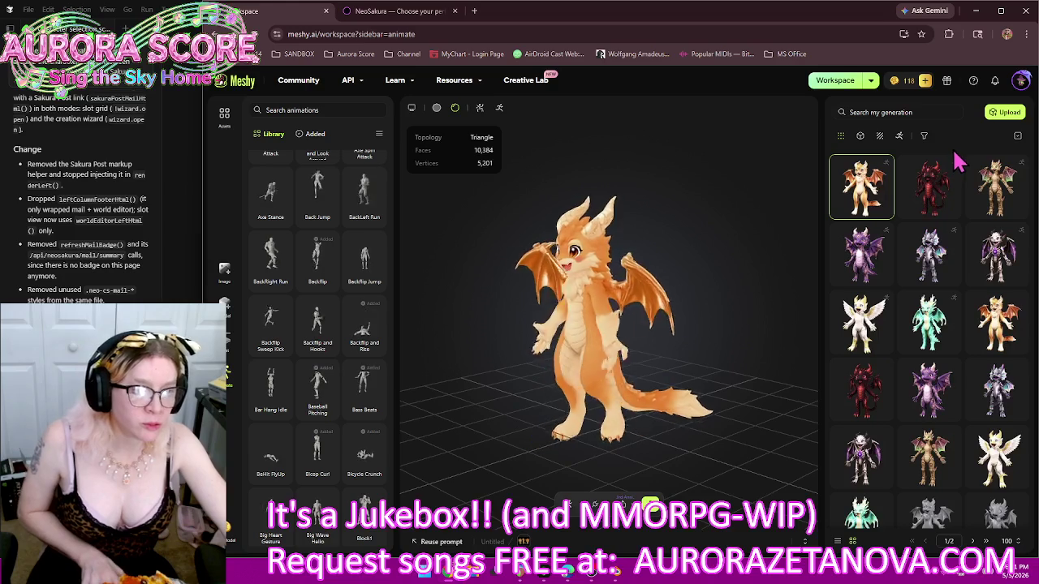
Select eight generated characters and download them as rigged glb files with all added animations
left_click(1017, 136)
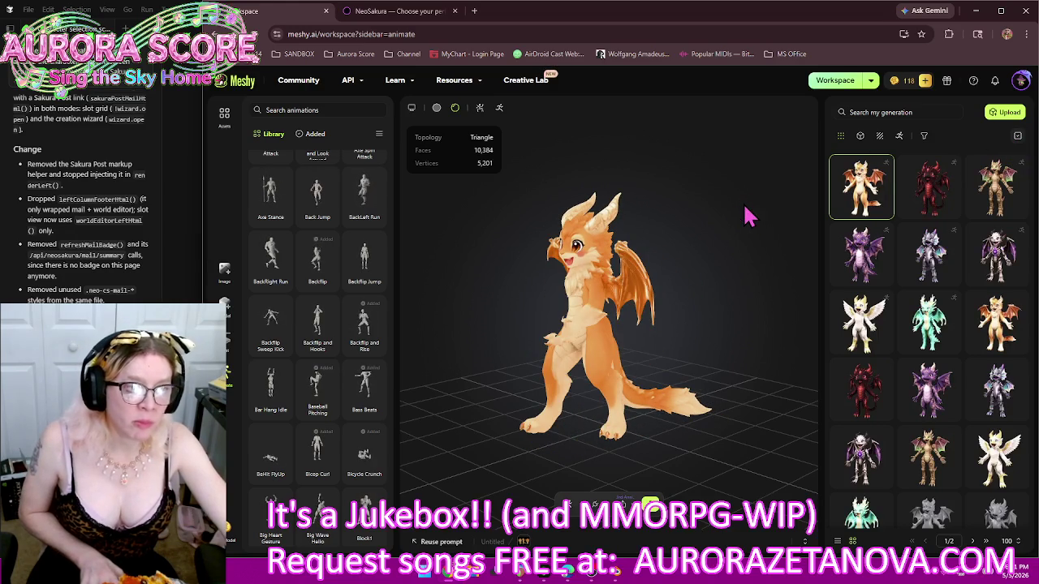
left_click(933, 244)
left_click(994, 244)
left_click(861, 240)
left_click(862, 307)
left_click(925, 313)
left_click(1004, 320)
left_click(933, 377)
left_click(865, 379)
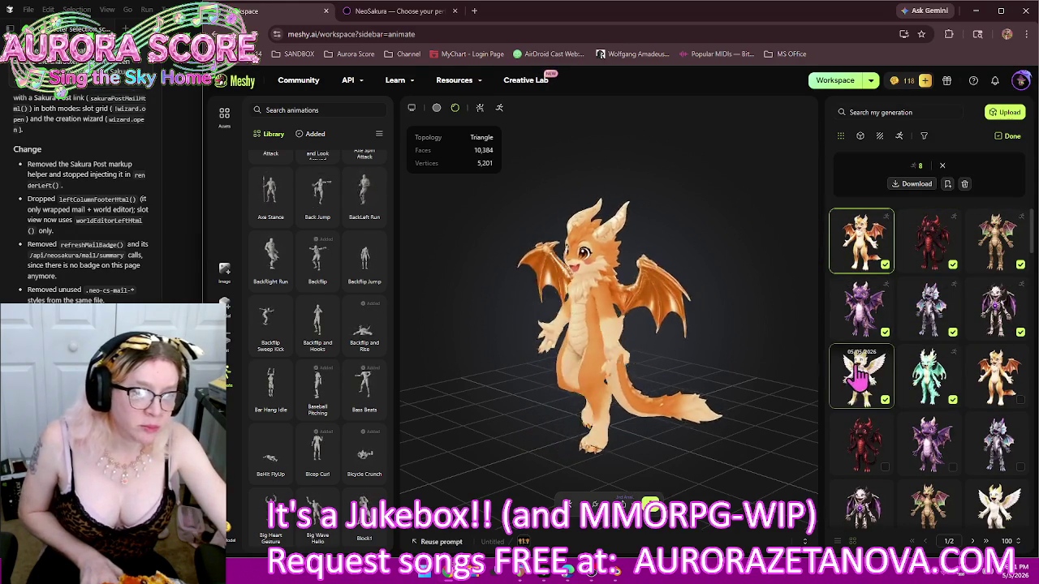
left_click(913, 184)
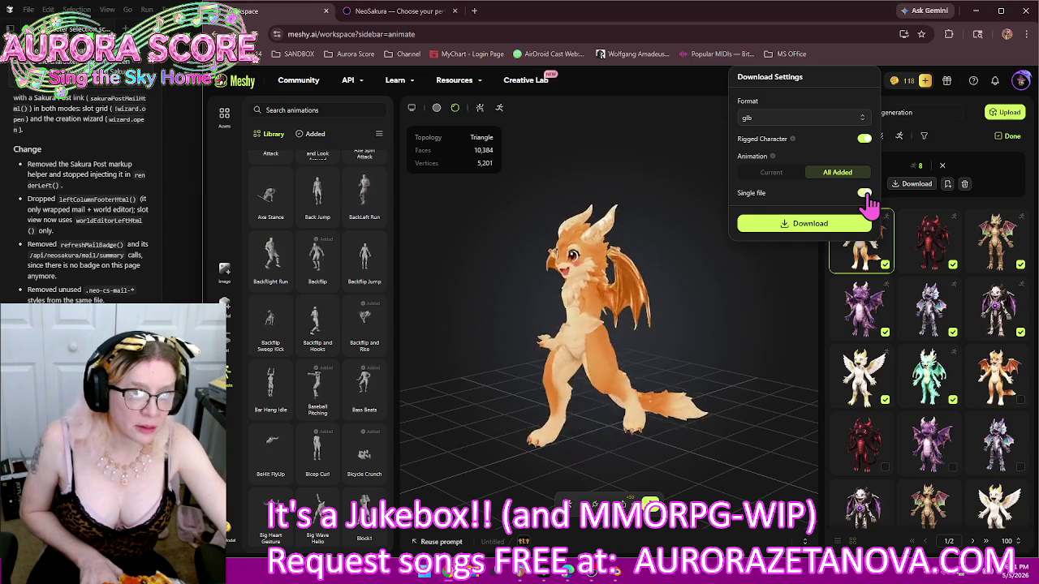
left_click(815, 225)
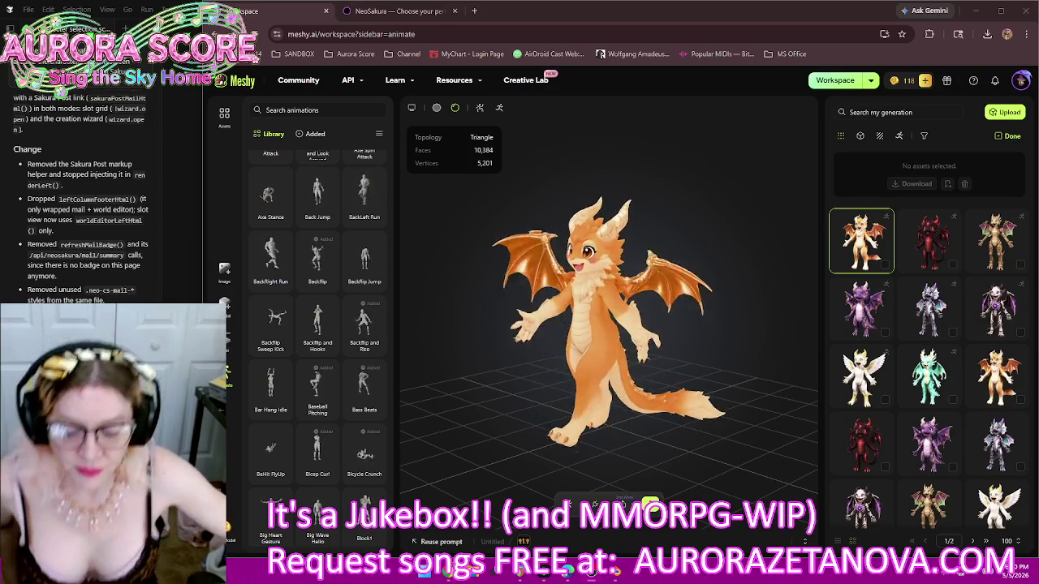
Switch to the NeoSakura character Workshop tab
left_click(398, 11)
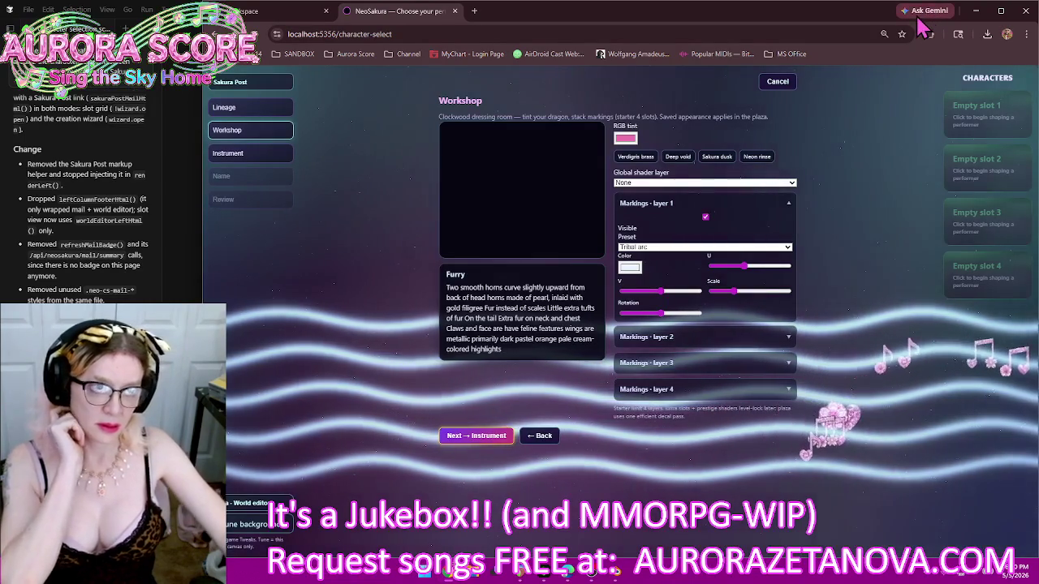
Open Gemini beside the NeoSakura page and begin the prompt 'occurred to me this idea'
left_click(927, 10)
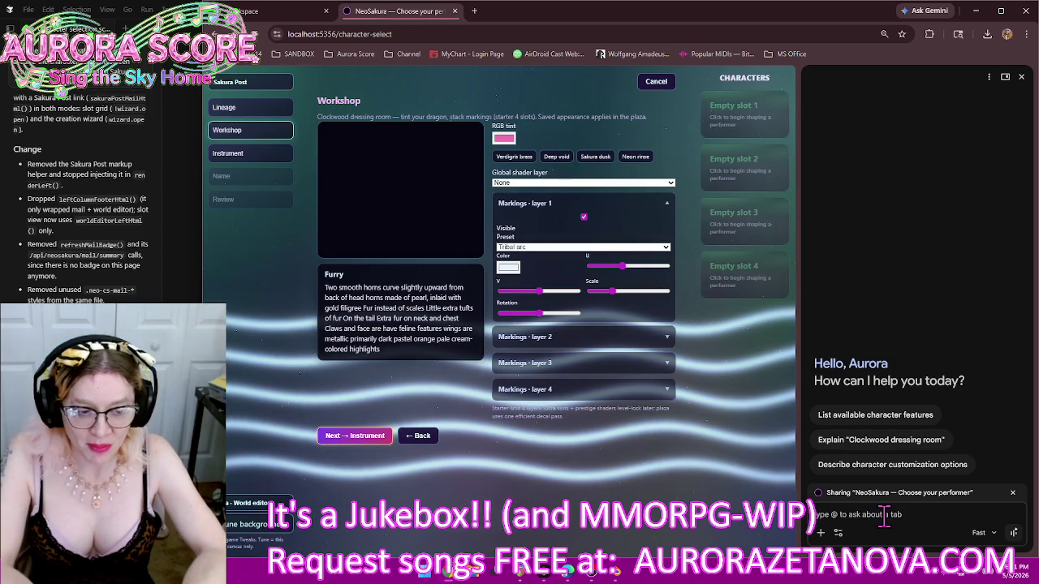
type("occurred to me")
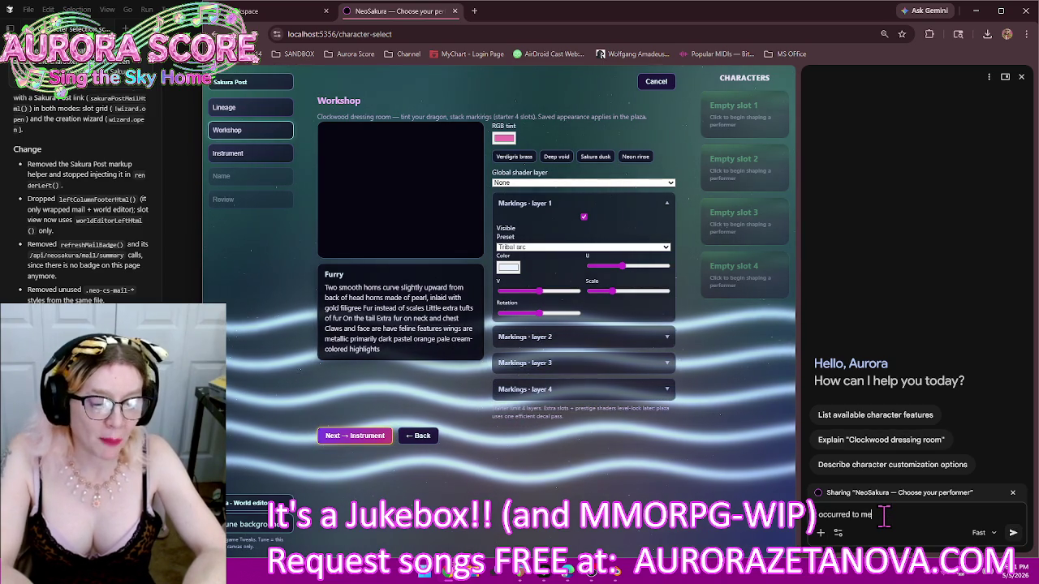
type(" this idea")
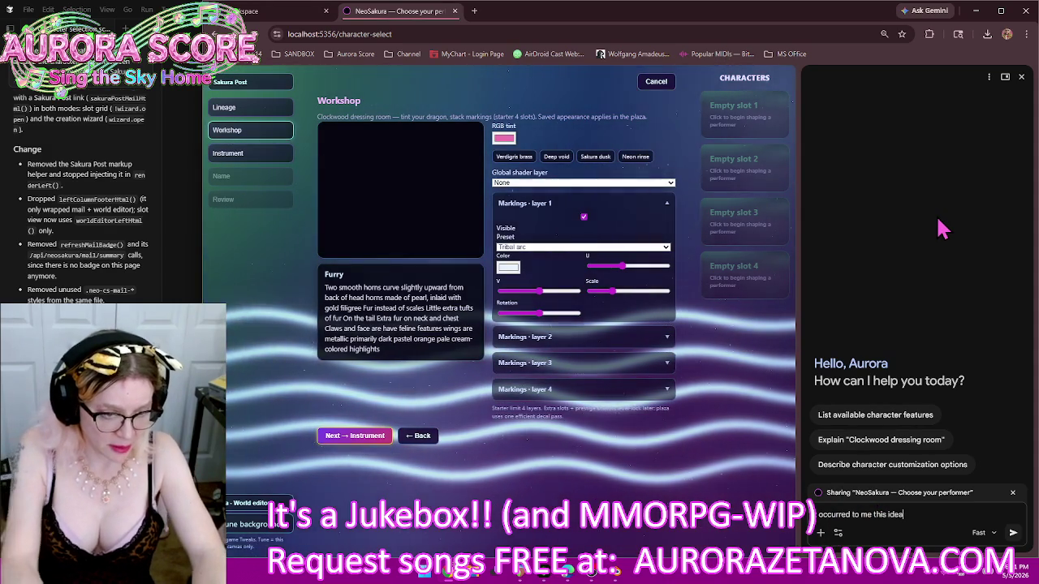
Write that, for server and game performance, no enemies will wander the world map or pop up randomly
type("...")
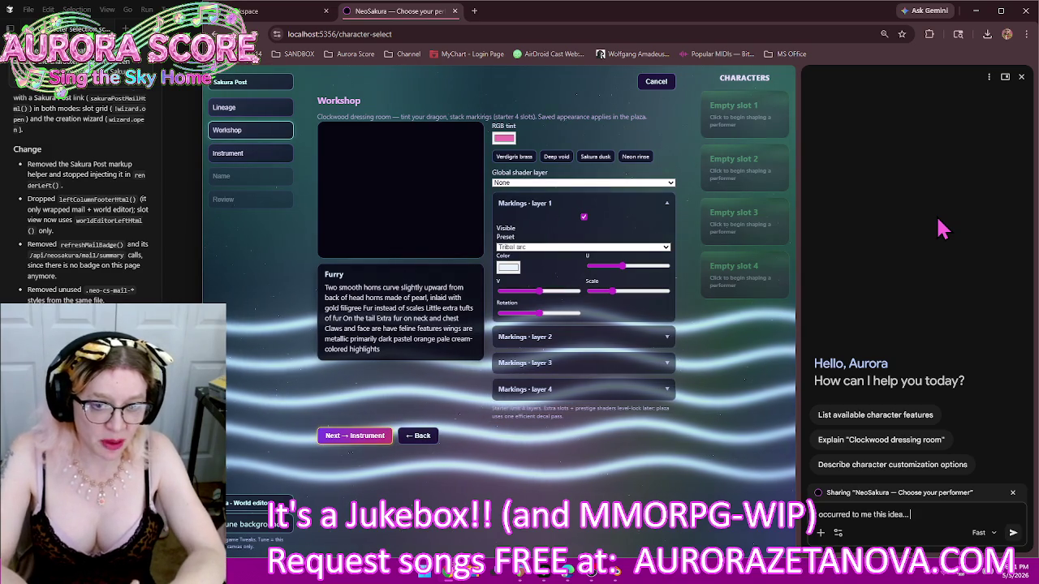
type("For optimization of performance")
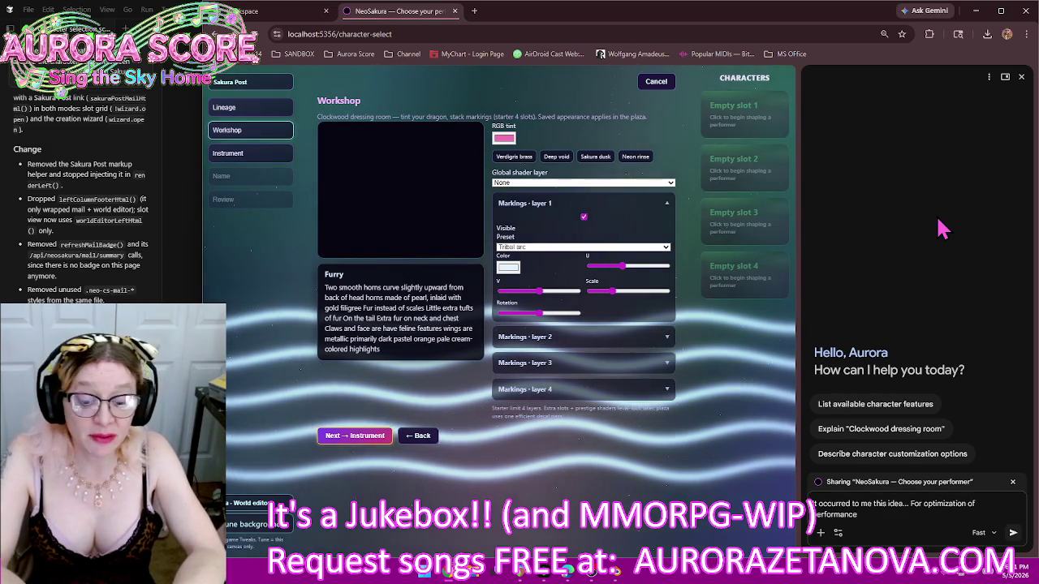
type(" of the")
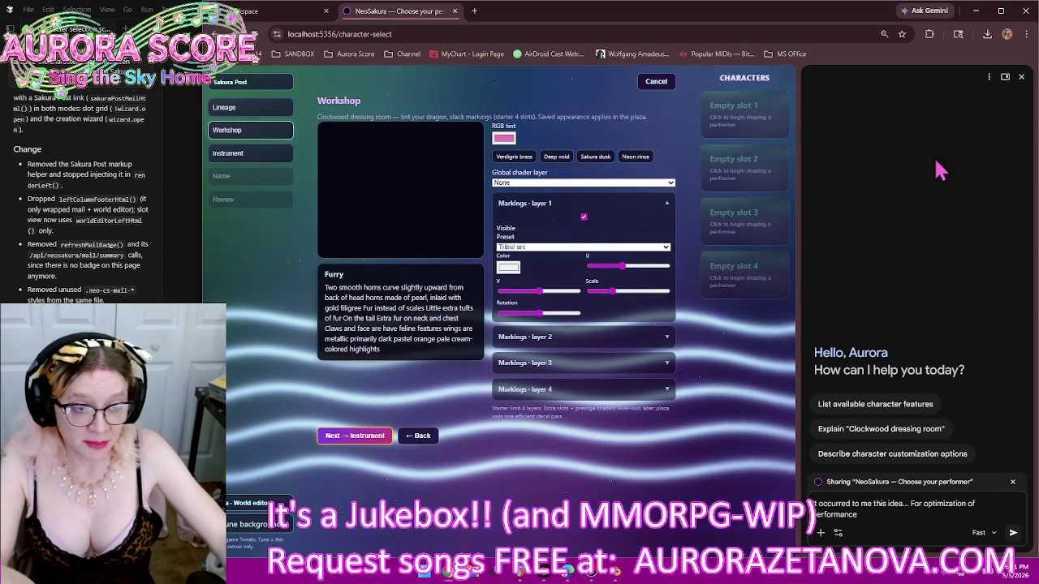
type(" server and")
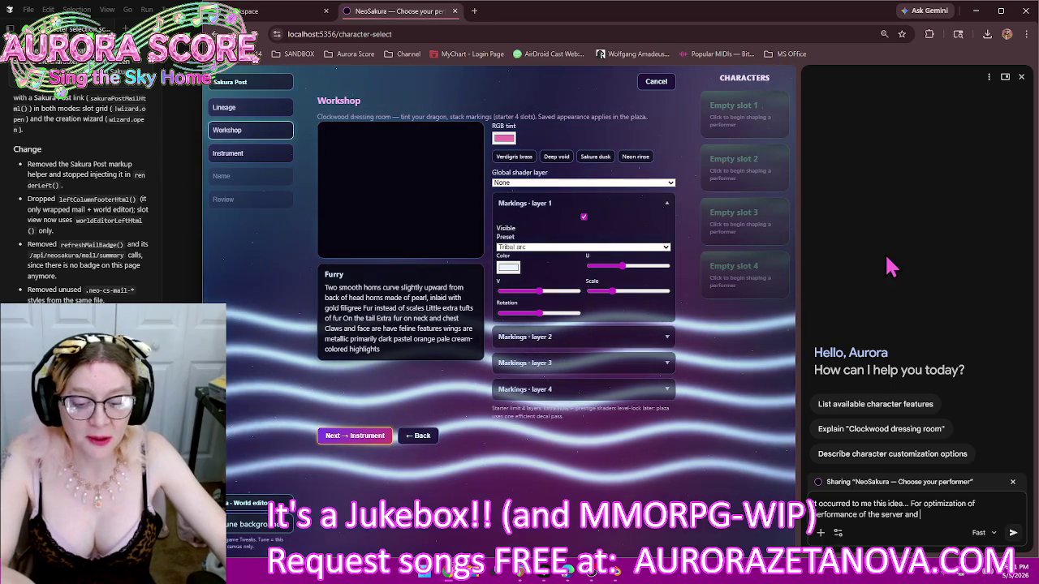
type(" the game and for everybody really")
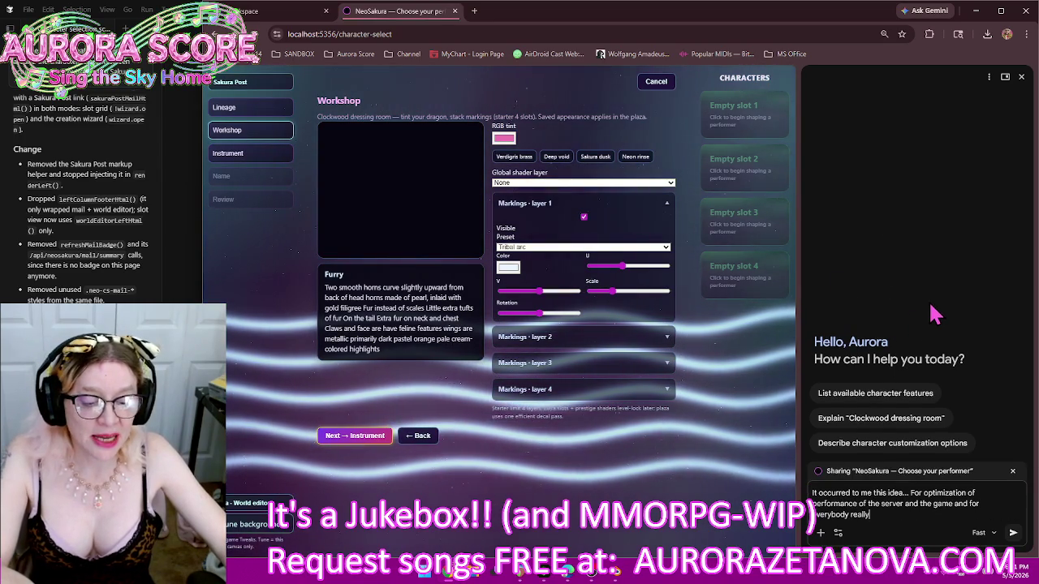
type(" but also tying in")
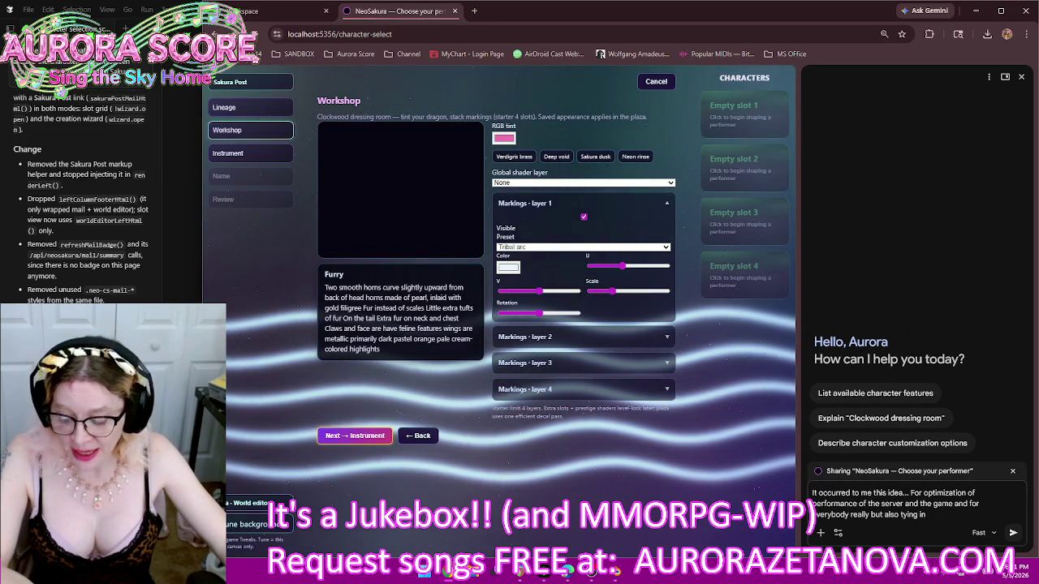
type(" the lower for my game")
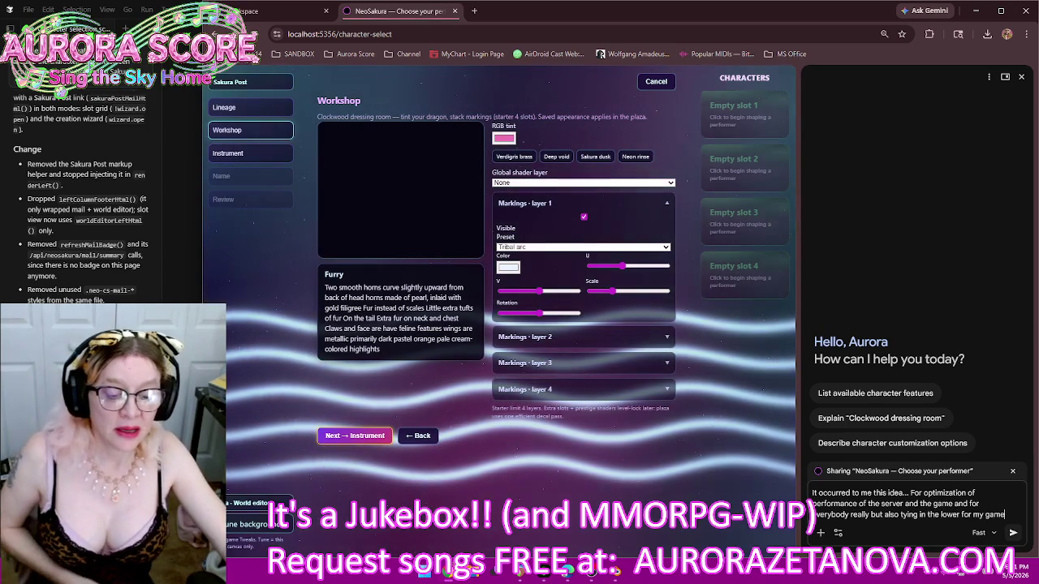
type(" as an explanation I don't have to h")
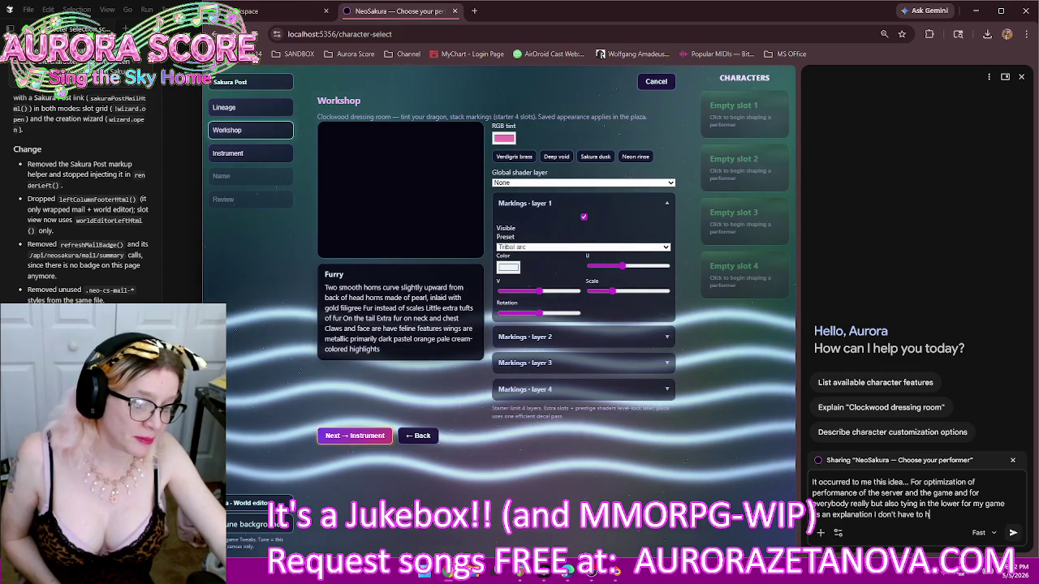
type("ave any enemies wondering around the world map")
type("!")
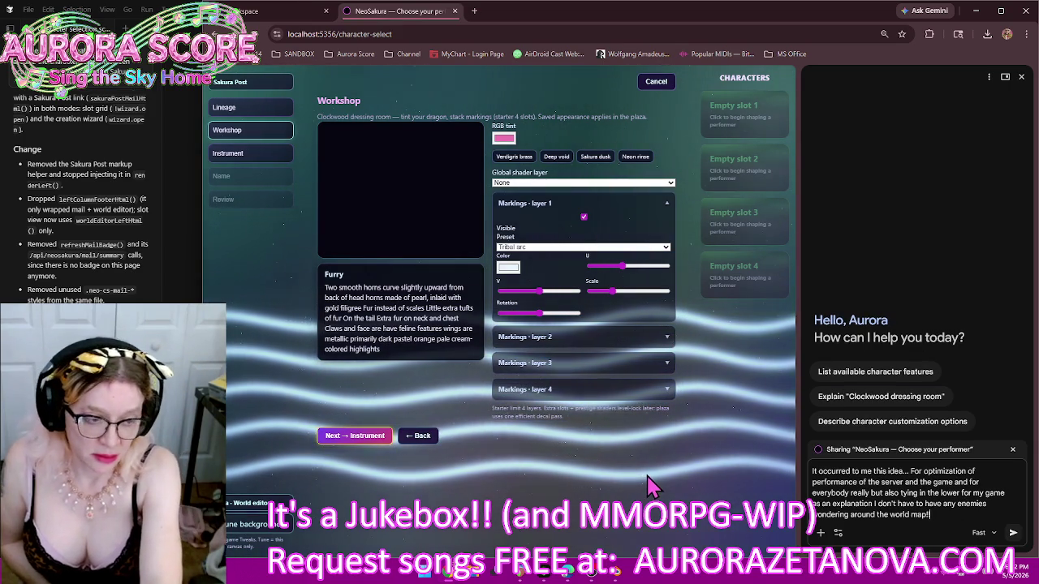
type("!!")
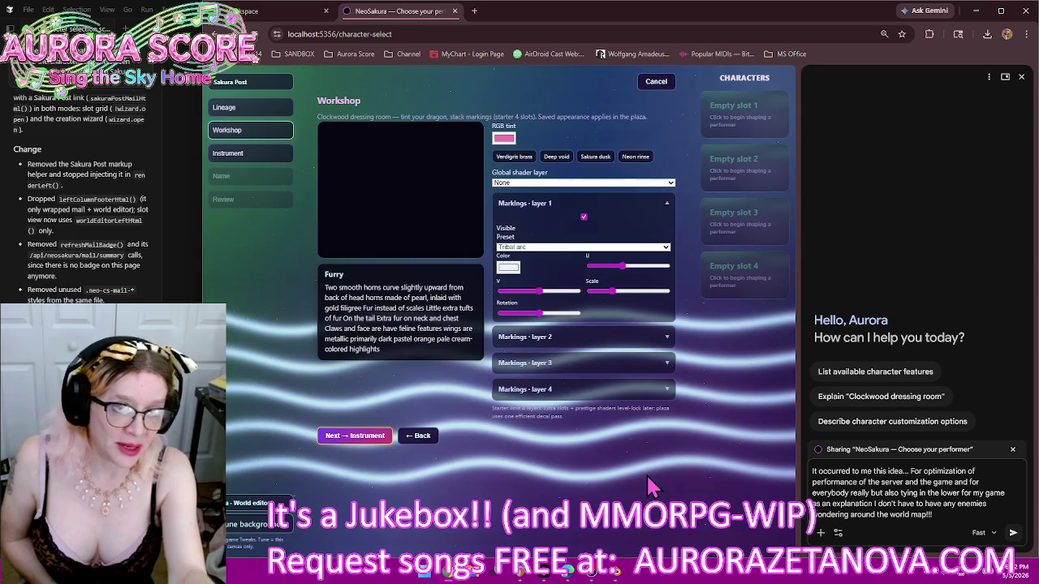
type(" And no we're not going")
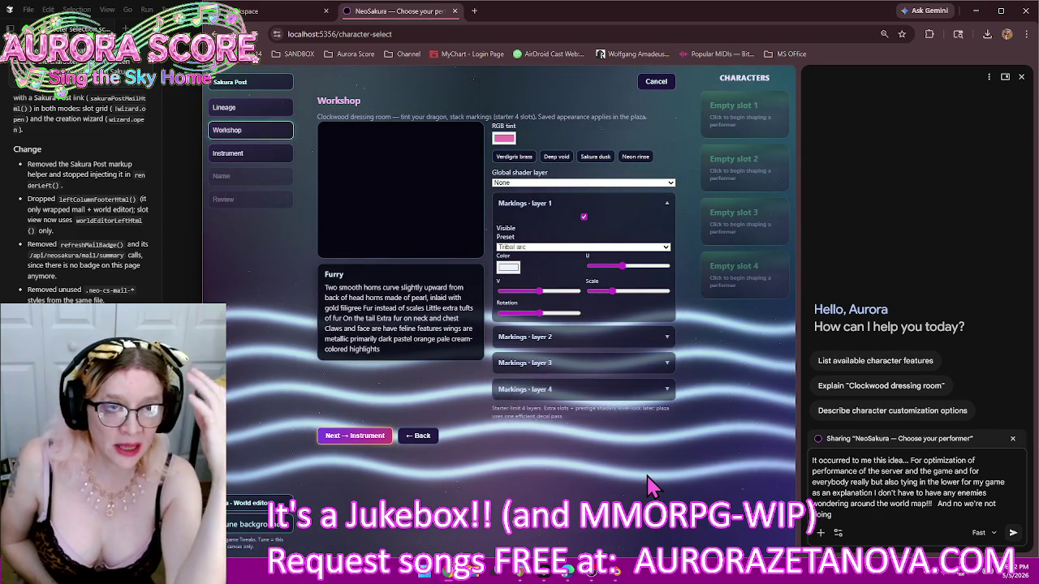
type("random combat that pops up every time you take a step")
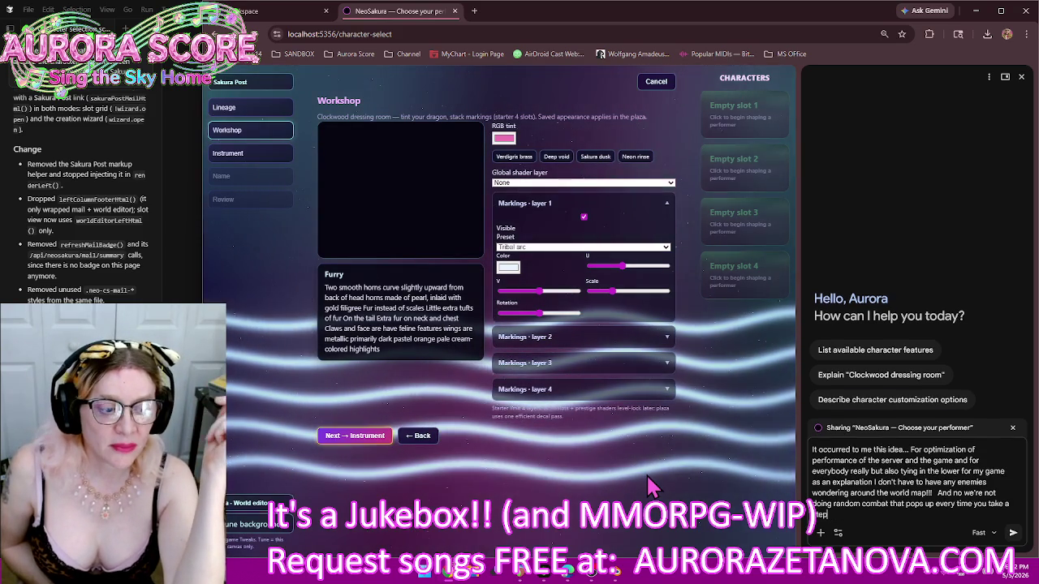
type(" no this is going to be more like")
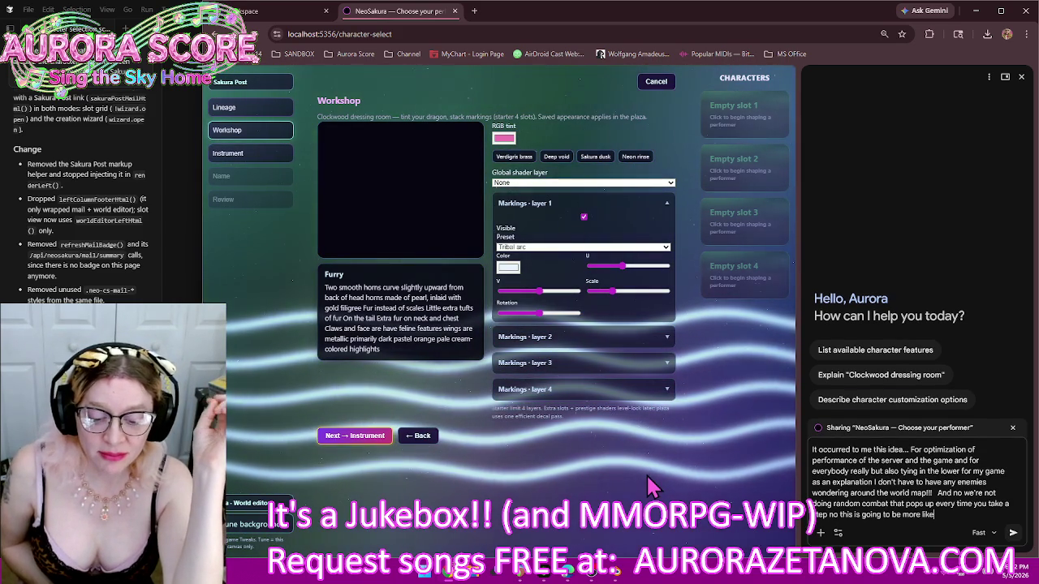
type(" you're hunting")
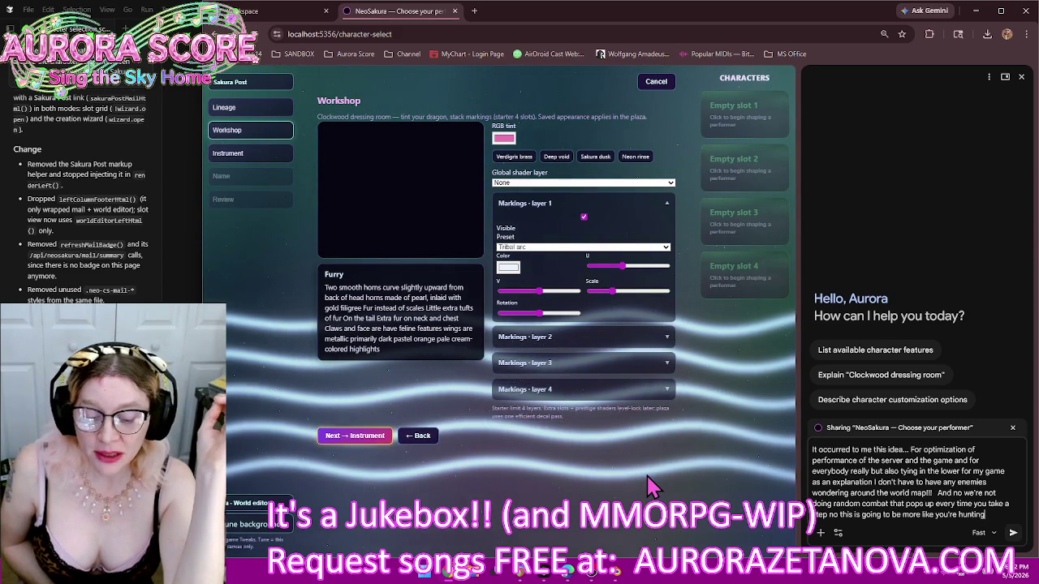
type(" because you are a dragon who's trying to restore")
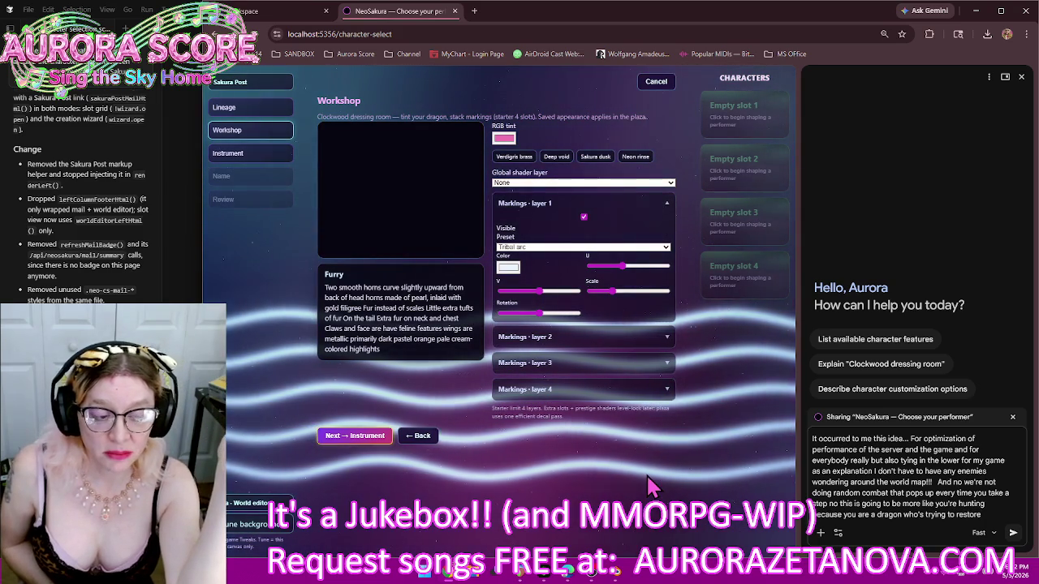
Finish describing the device that detects music distortions and spawns personal encounters, then send it
type(" the fabric of music and the harmony of the dragon soul to the universe")
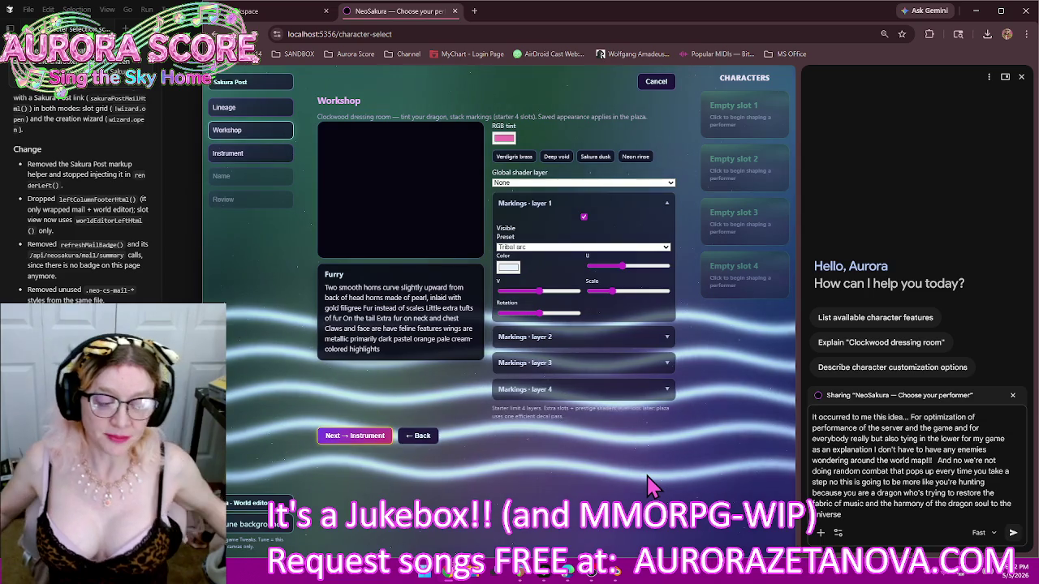
type("the little moats that")
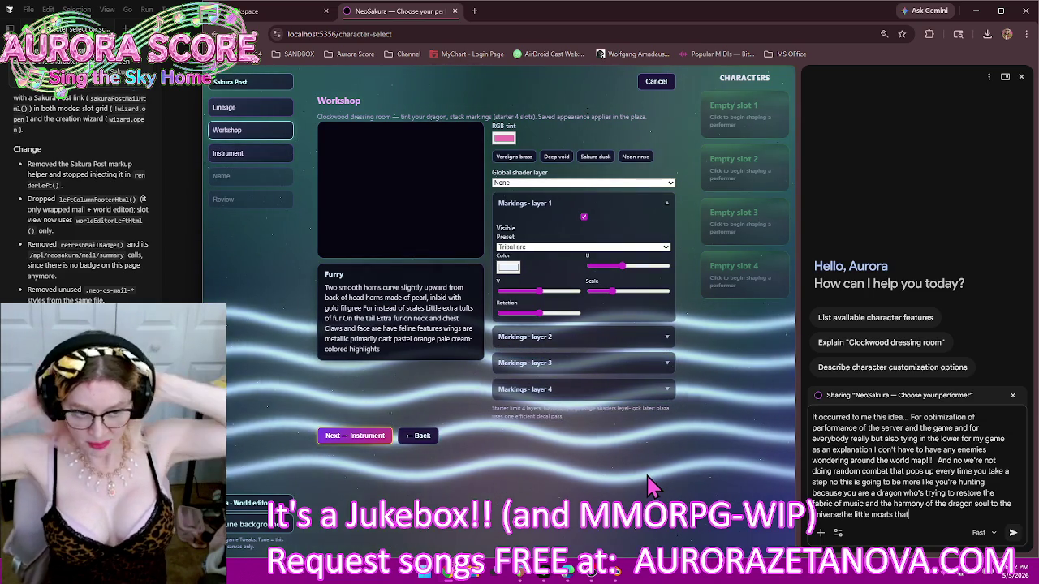
type(" are so tiny you can barely see them aren't just goin")
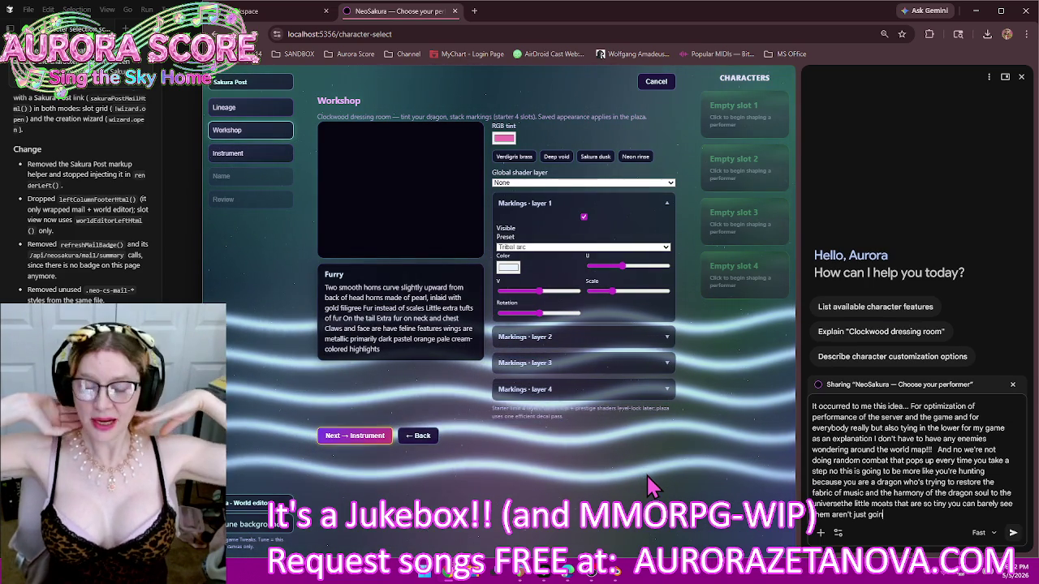
type("g to be like big creatures floating around in the world but")
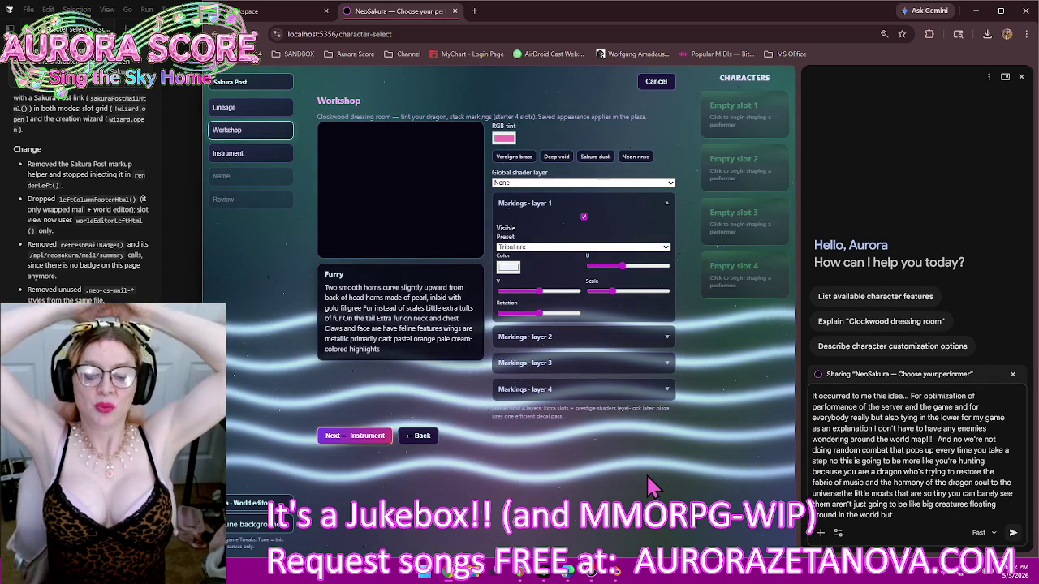
type(" here's the thing")
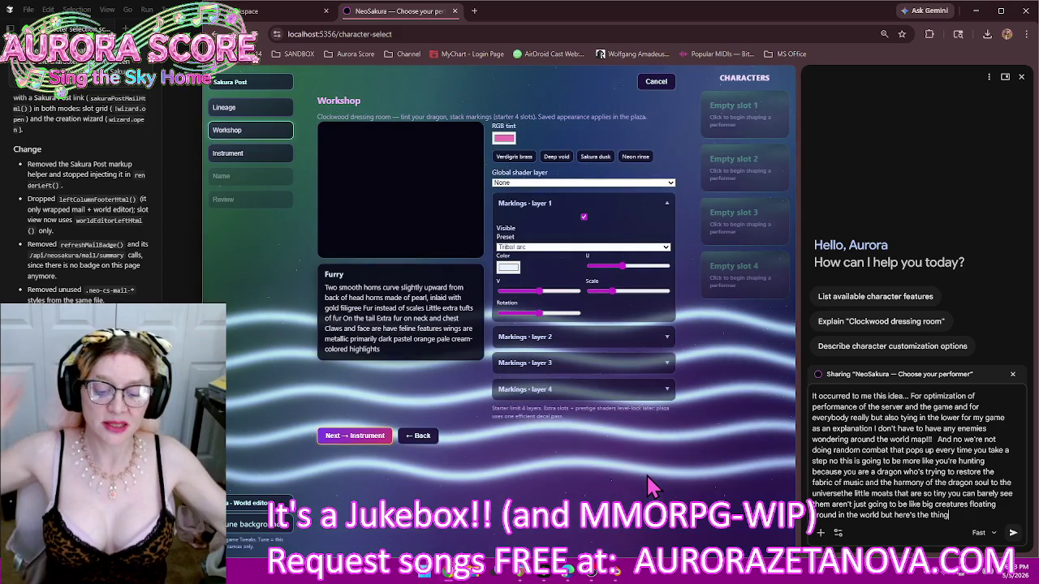
type(" players")
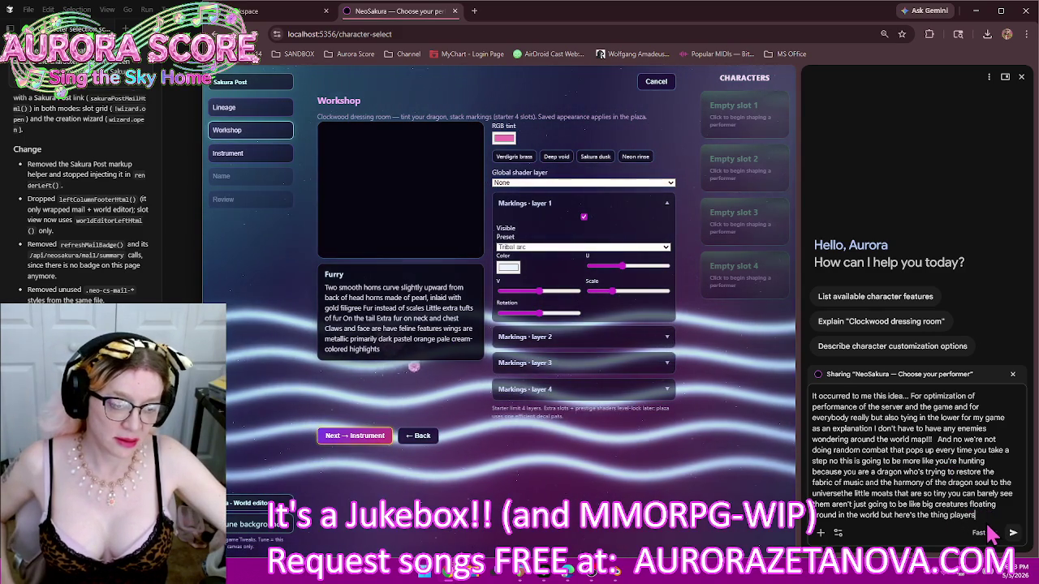
type(" are given special device")
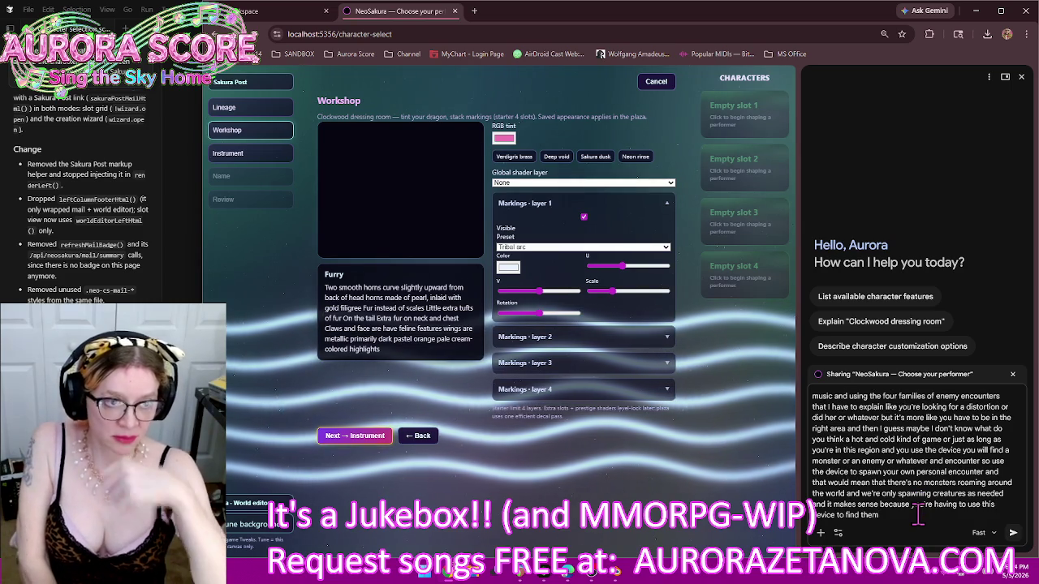
key("Return")
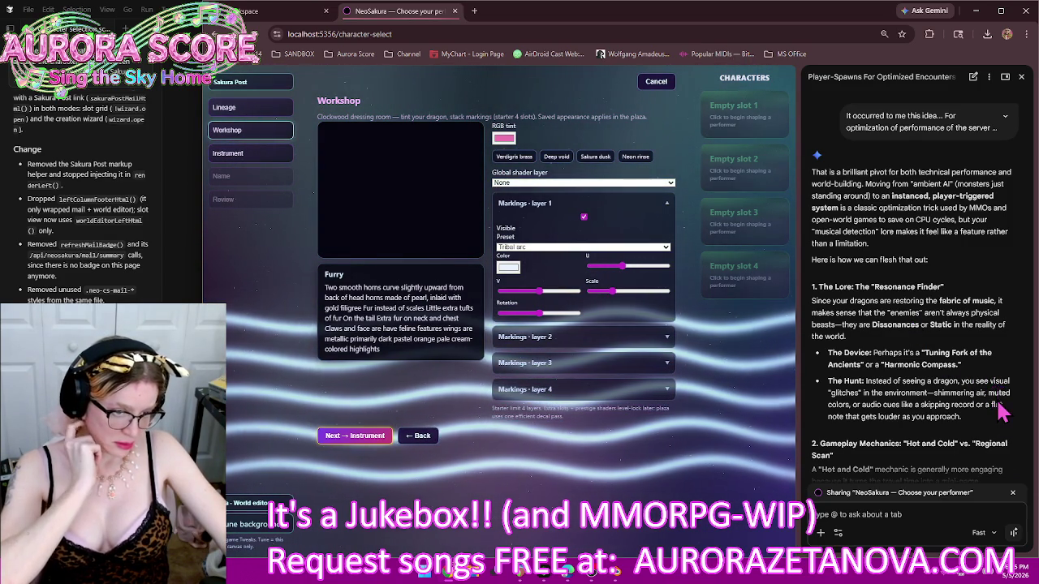
scroll(1003, 412, "down", 2)
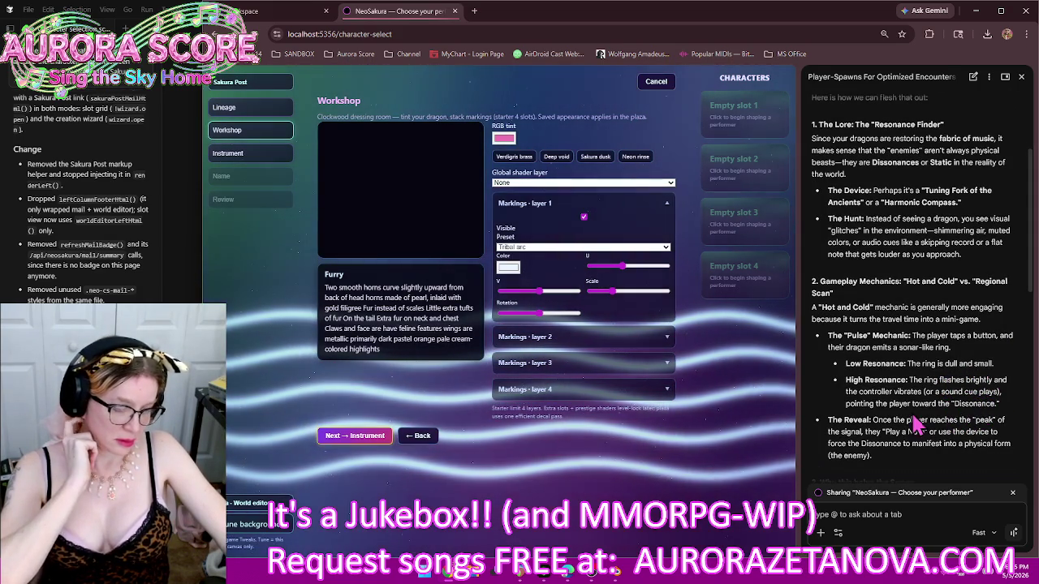
scroll(905, 416, "down", 1)
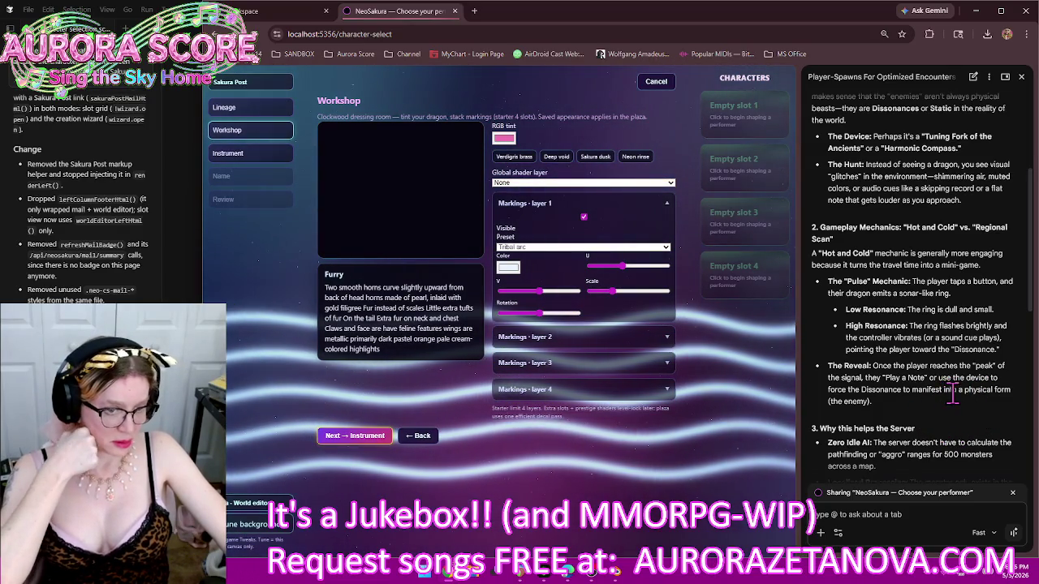
scroll(945, 394, "down", 2)
scroll(956, 390, "down", 1)
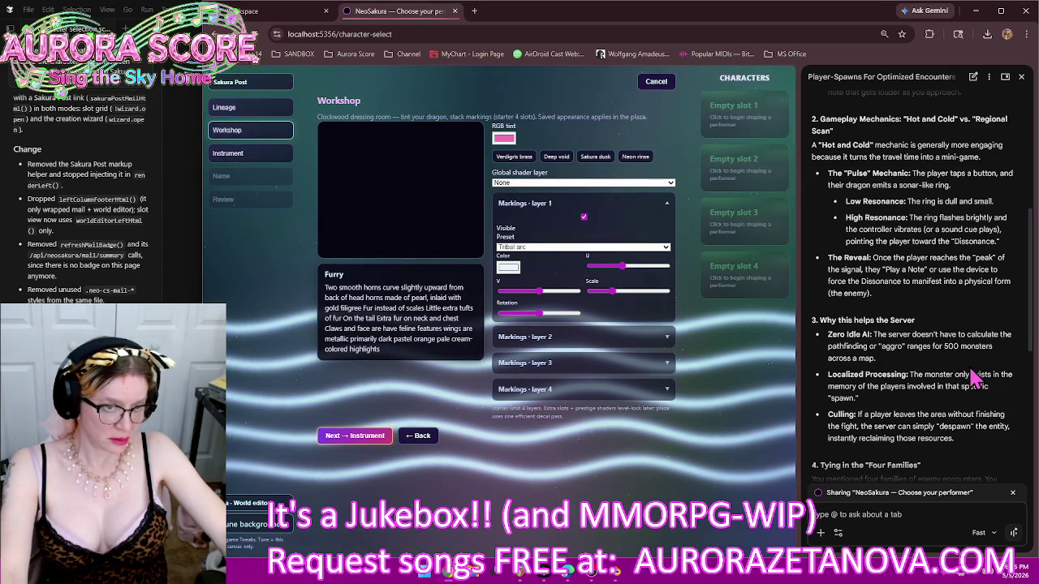
scroll(970, 361, "down", 3)
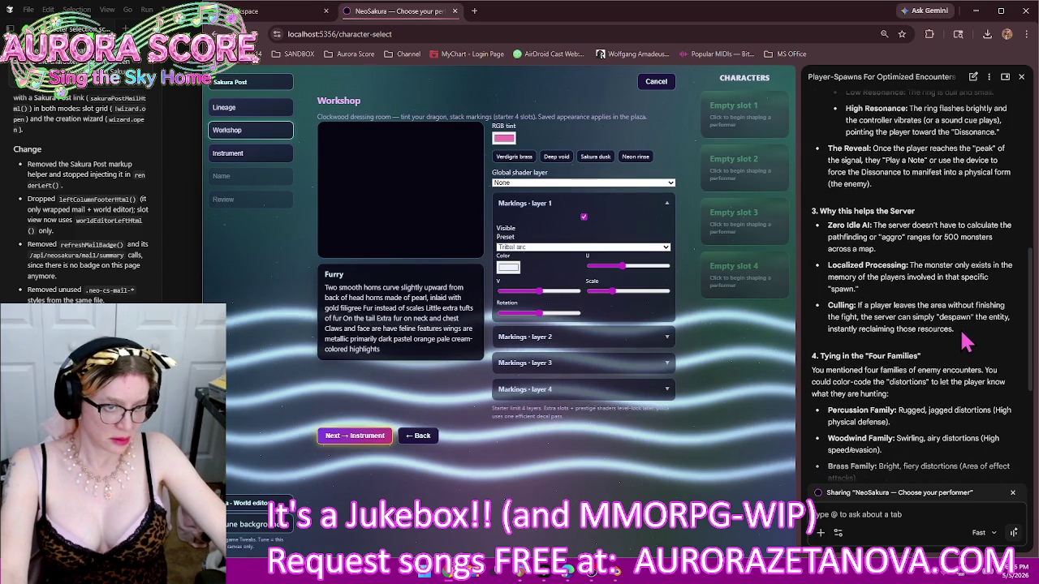
scroll(966, 341, "down", 3)
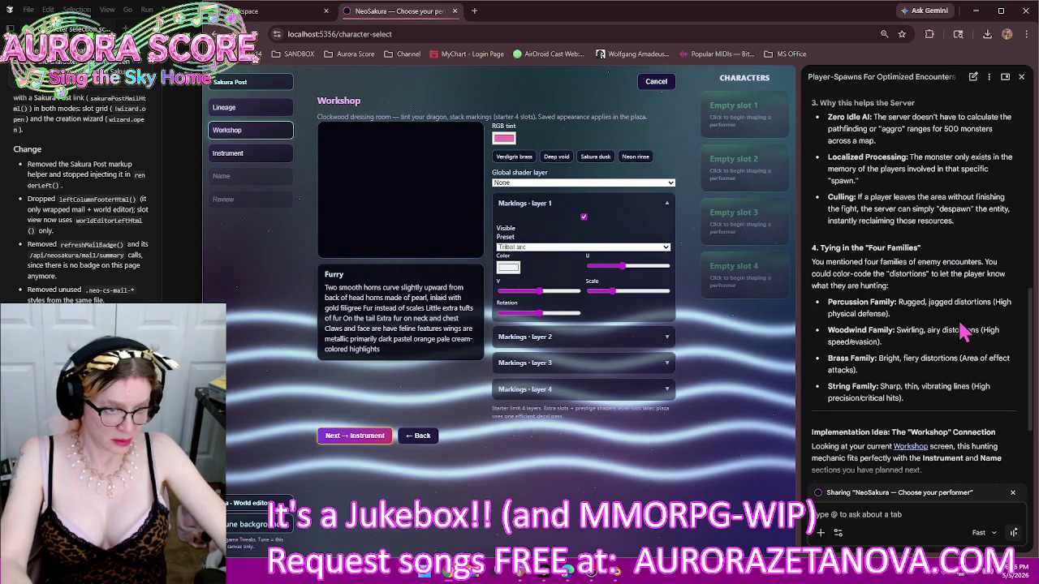
scroll(966, 331, "down", 1)
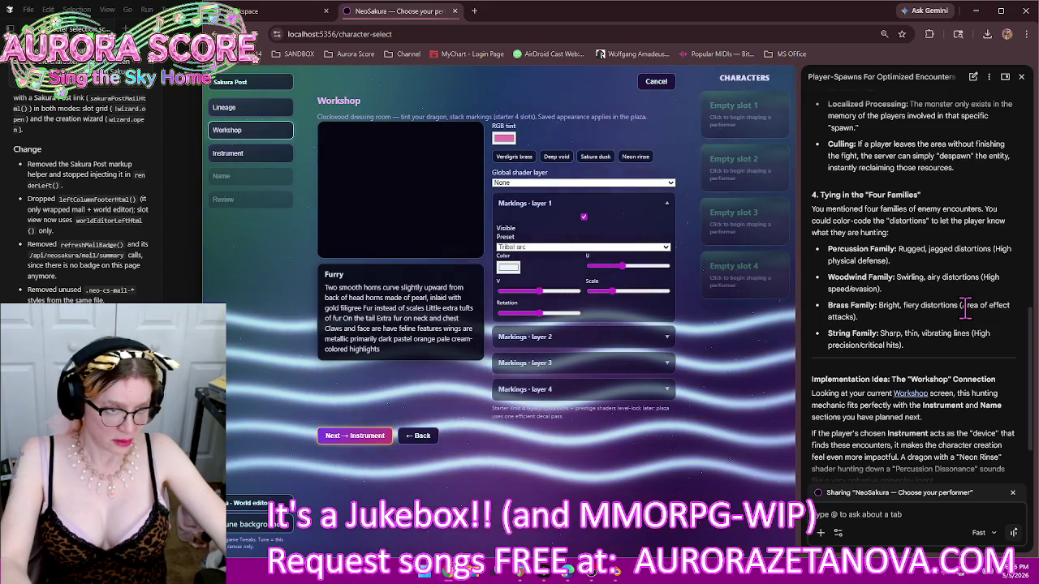
scroll(966, 305, "down", 1)
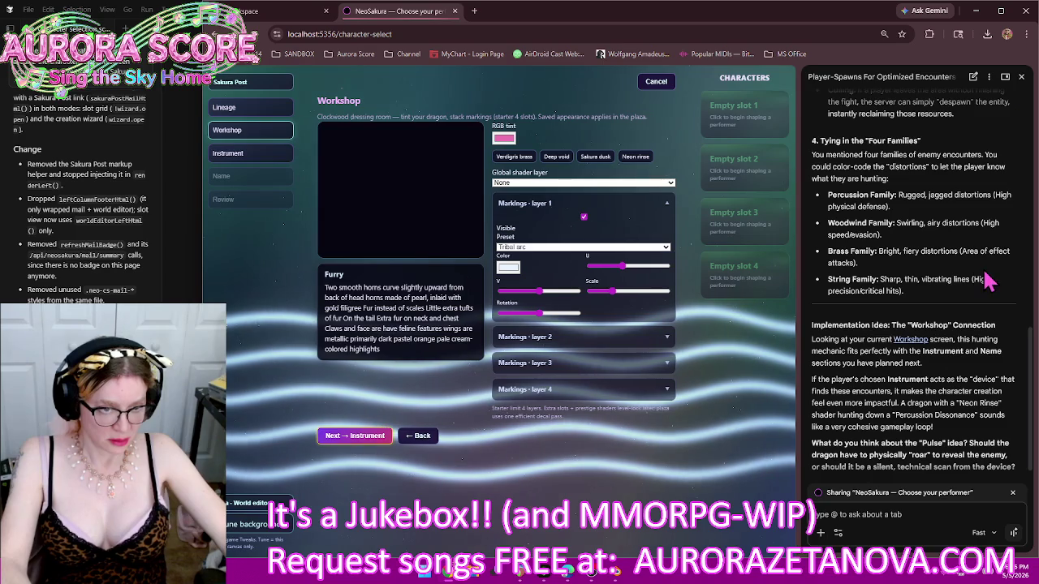
scroll(984, 284, "down", 1)
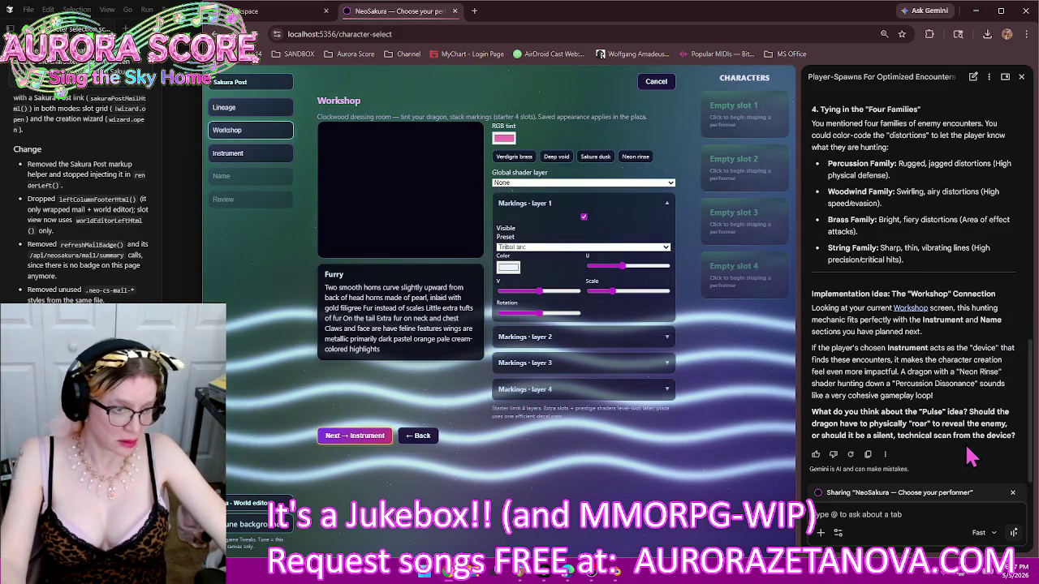
scroll(946, 328, "up", 1)
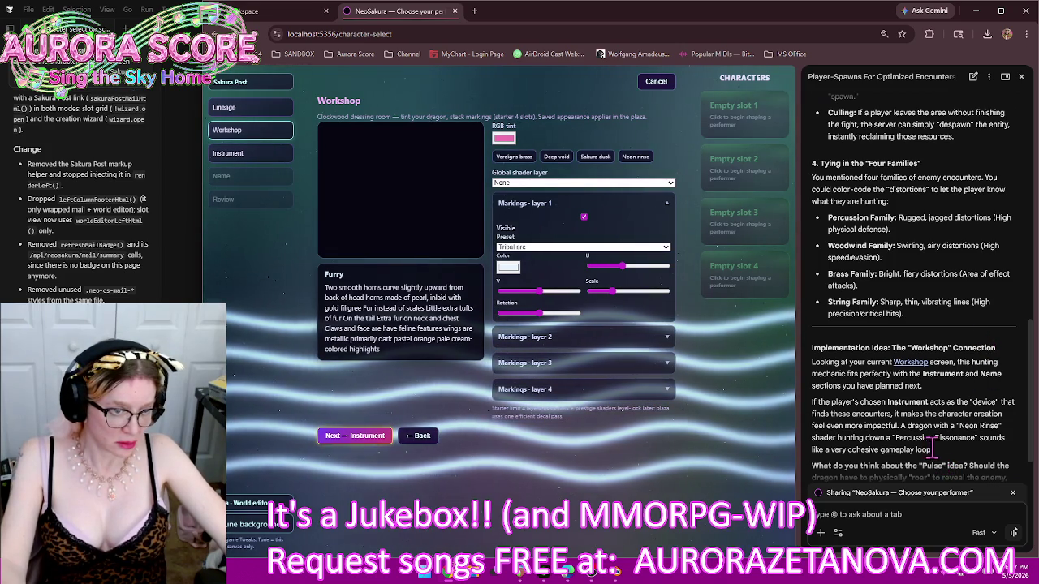
Select and copy The Device bullet (Tuning Fork of the Ancients / Harmonic Compass) from Gemini's answer
left_click_drag(936, 453, 814, 406)
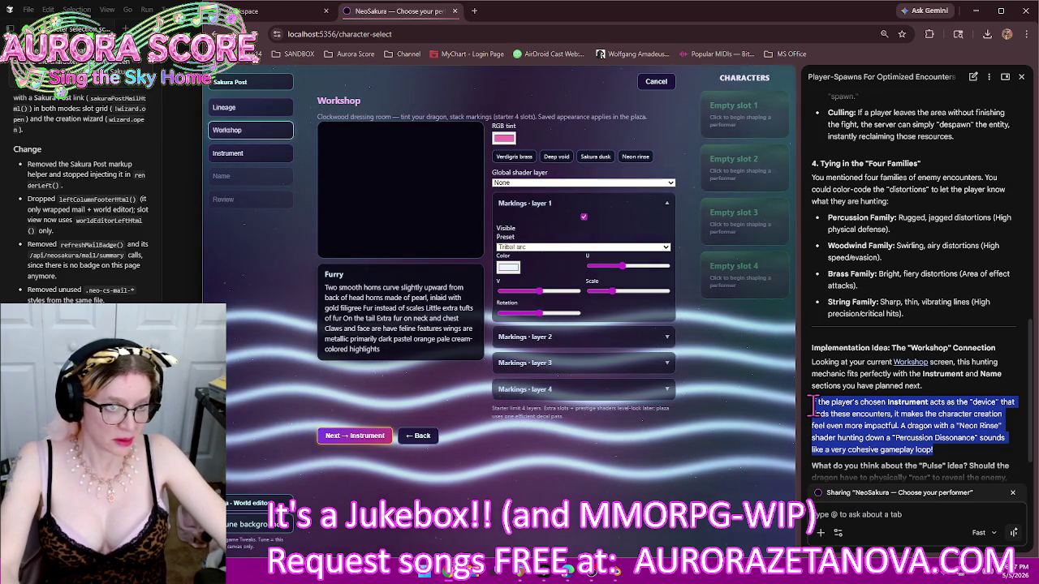
left_click_drag(917, 316, 870, 199)
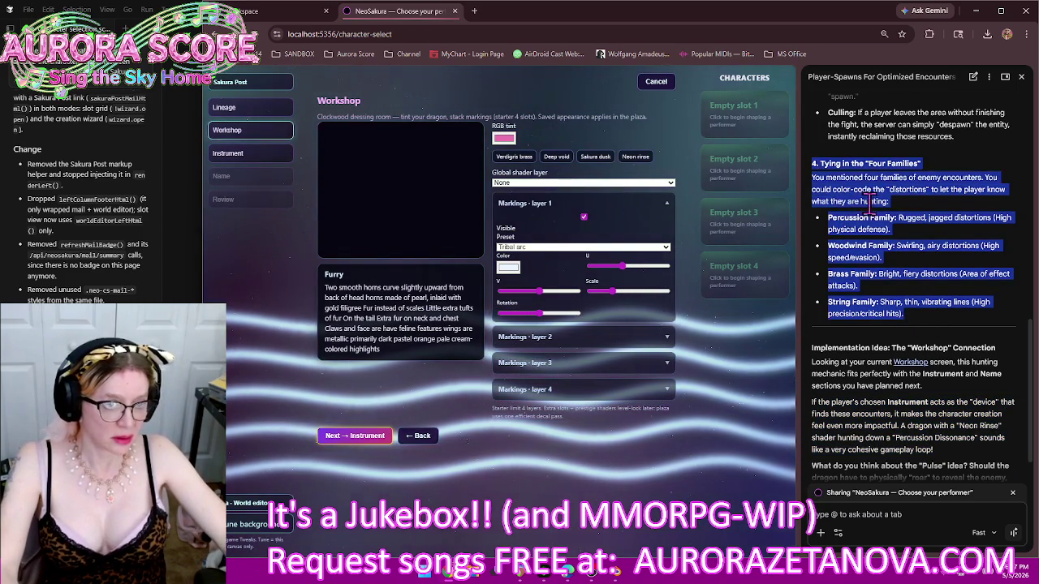
scroll(872, 203, "up", 5)
scroll(873, 207, "up", 5)
scroll(877, 213, "up", 5)
scroll(879, 219, "up", 3)
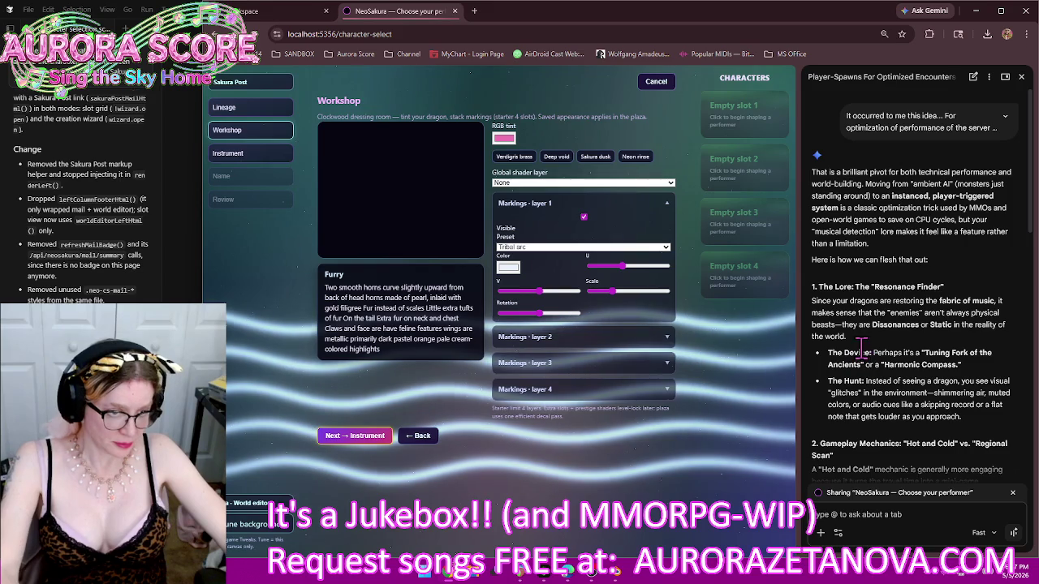
left_click_drag(829, 352, 960, 365)
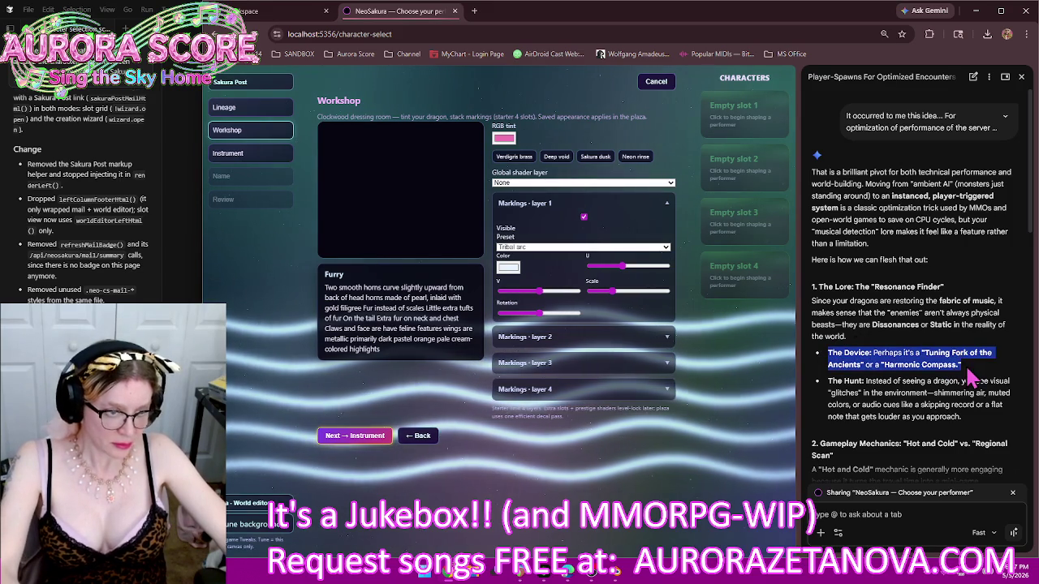
left_click(889, 528)
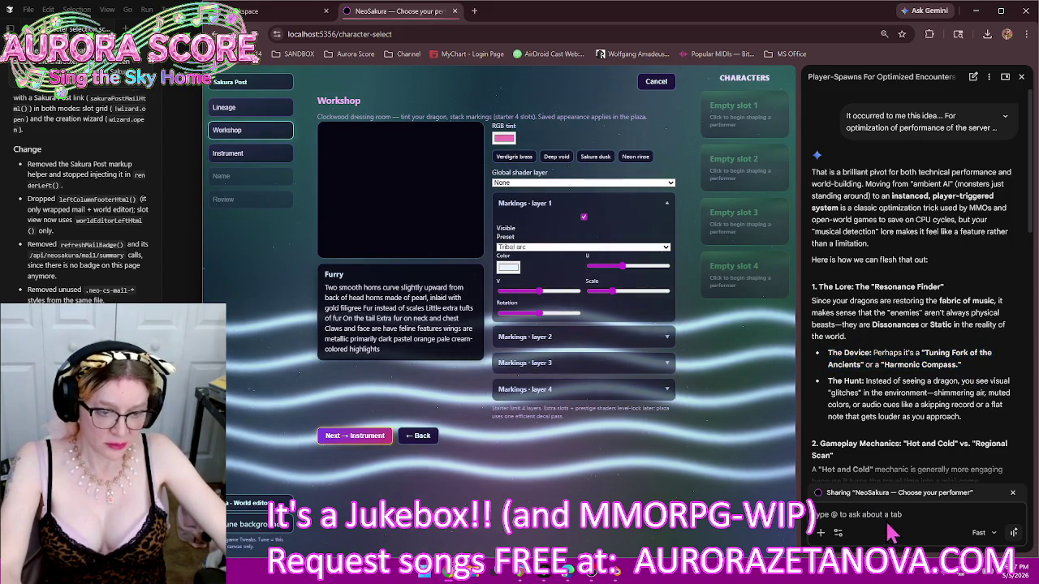
Paste The Device bullet and add 'I like both of these but actually I like what you said down here better'
key("ctrl+v")
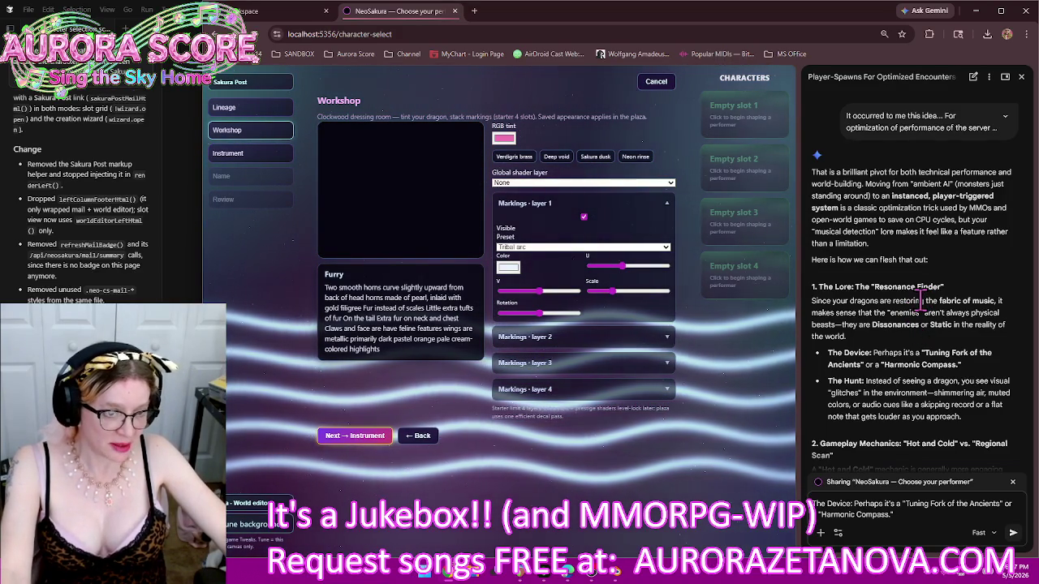
type(" I like both of these but actually I like what you said down here better")
scroll(875, 372, "down", 3)
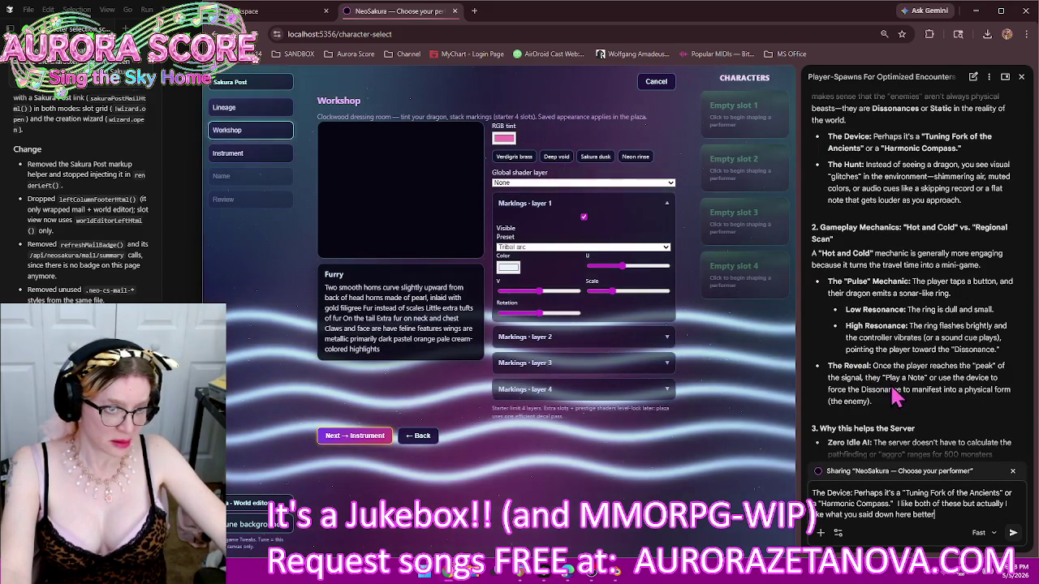
scroll(907, 373, "down", 1)
scroll(909, 373, "down", 2)
scroll(910, 377, "down", 1)
scroll(912, 381, "down", 1)
scroll(913, 389, "down", 1)
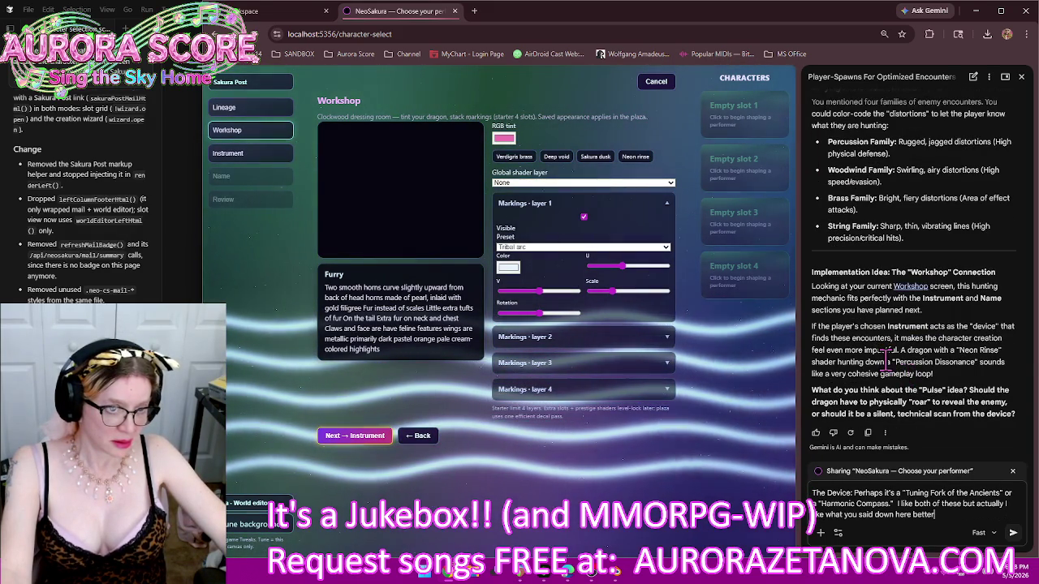
left_click_drag(935, 375, 810, 341)
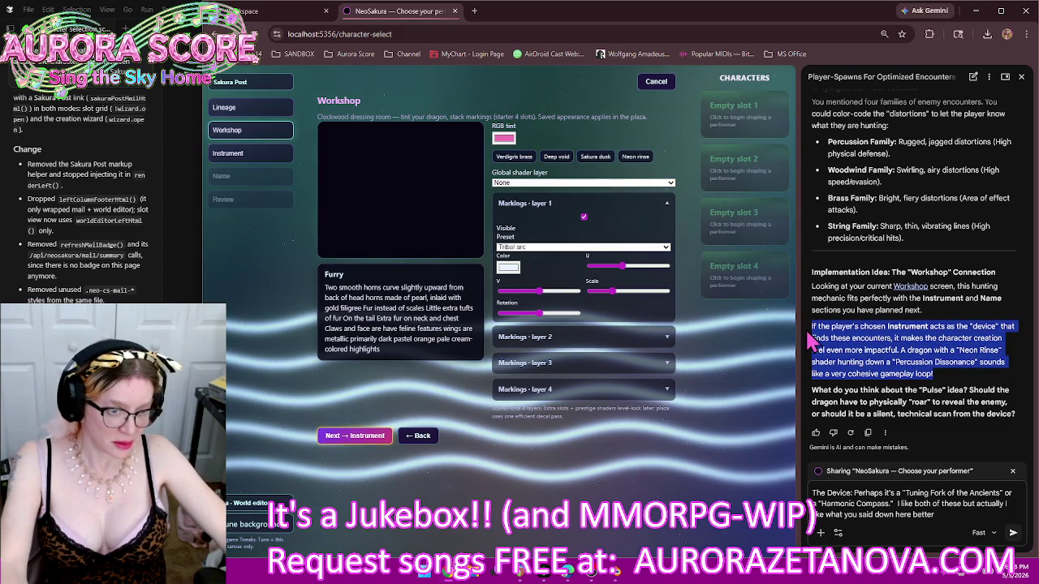
Paste the chosen-Instrument paragraph on a new line and start noting the existing instrument leveling system
left_click(958, 532)
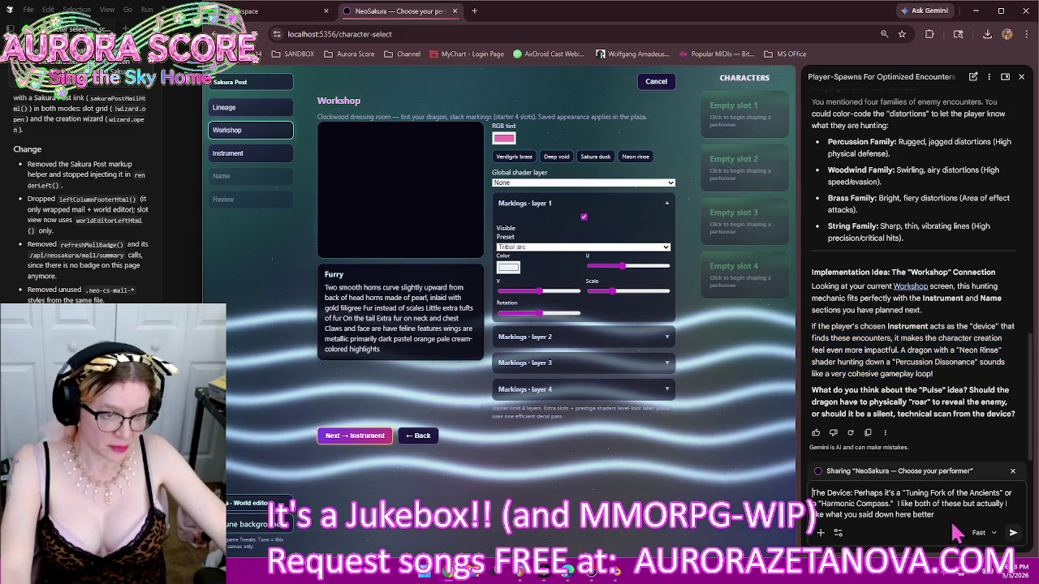
type("!")
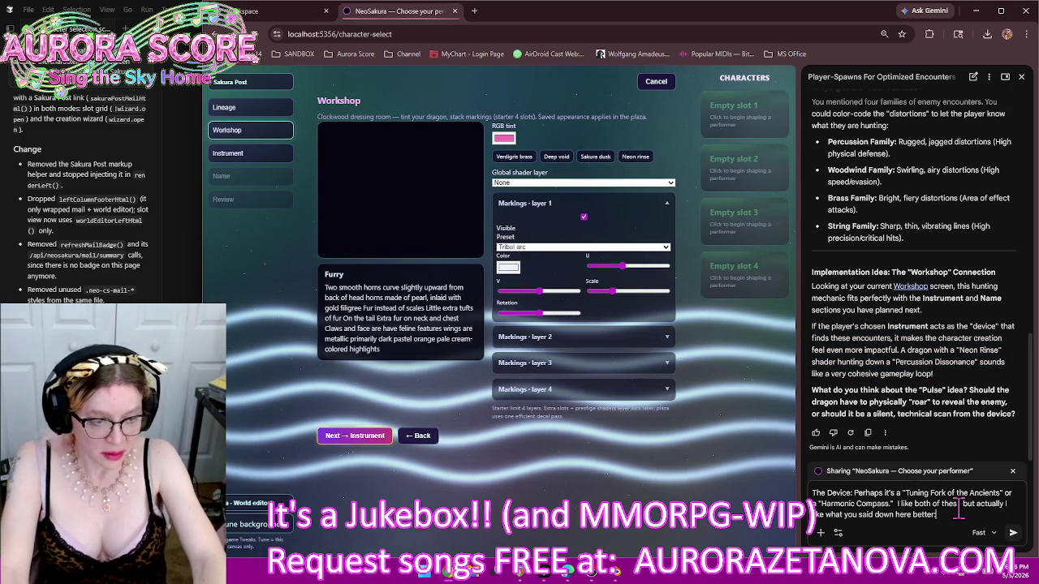
key("shift+Return")
type("If the player's chosen Instrument acts as the \"device\" that finds these encounters, it makes the character creation feel even more impactful. A dragon with a \"Neon Rinse\" shader hunting down a \"Percussion Dissonance\" sounds like a very cohesive gameplay loop!")
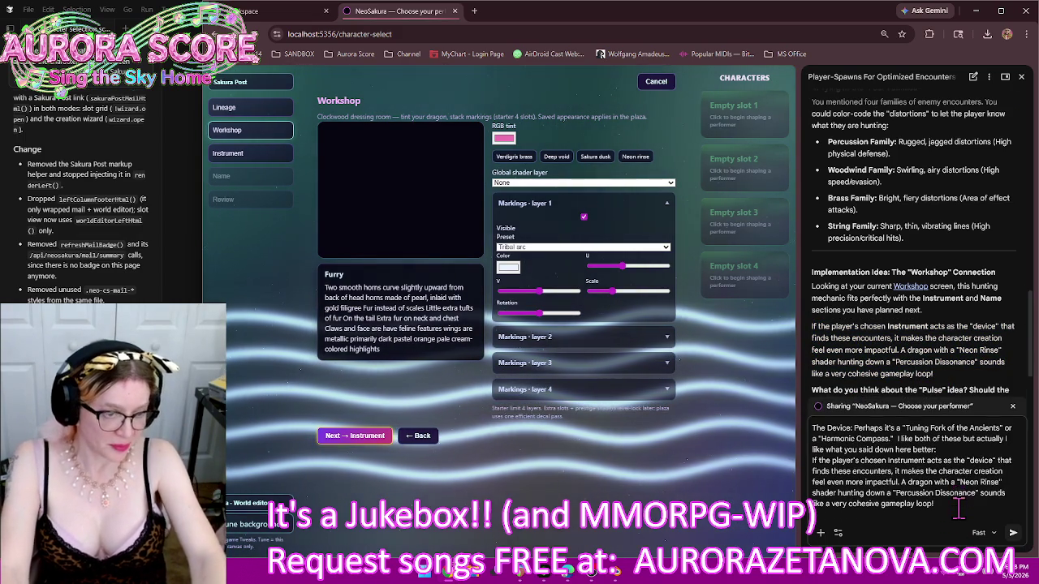
key("shift+Return")
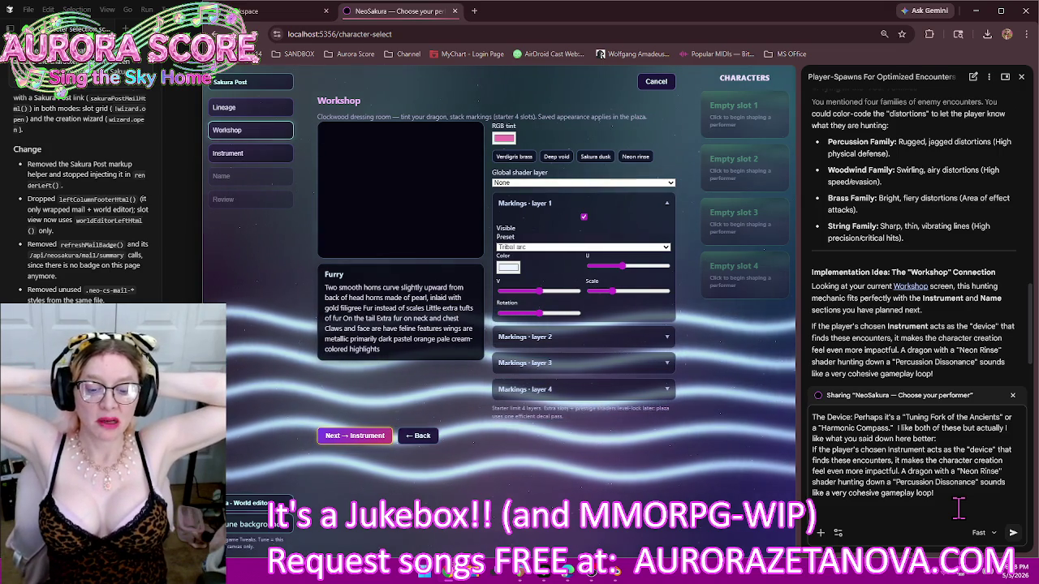
type("Cuz for this now we already have a systems in place for leveling")
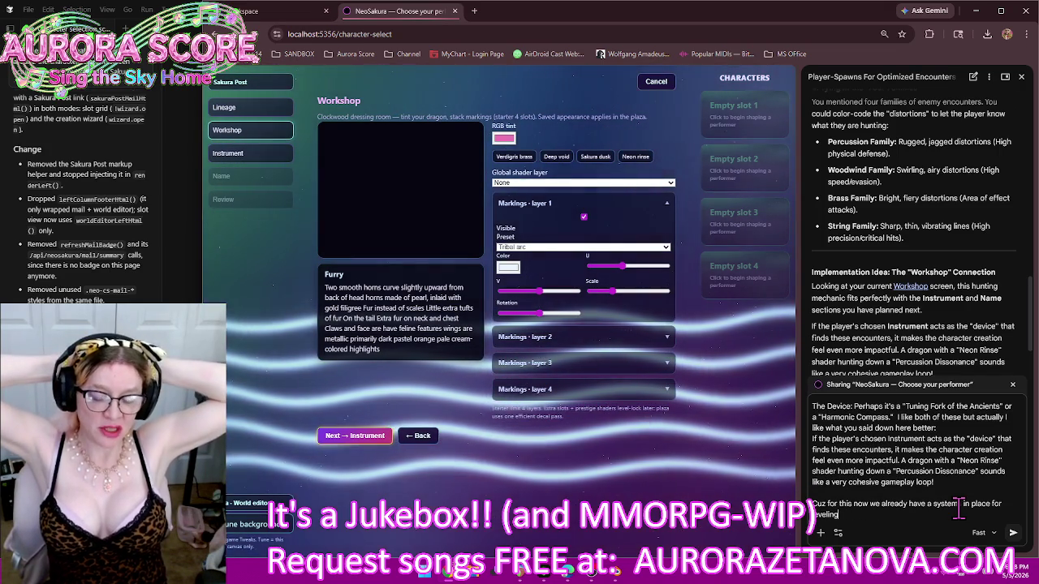
type(" the instrument itself")
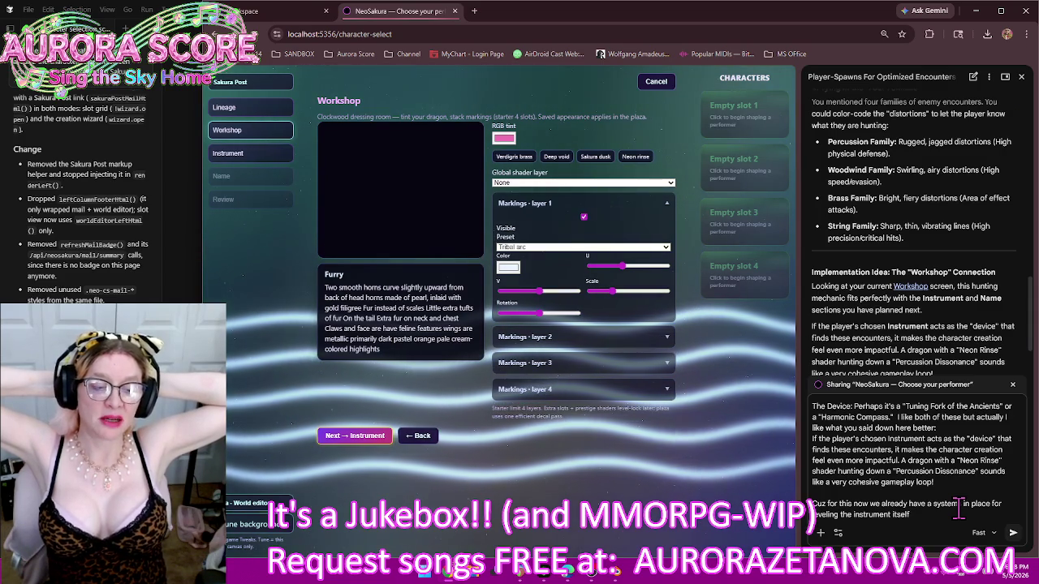
type(" like it's a basically the i")
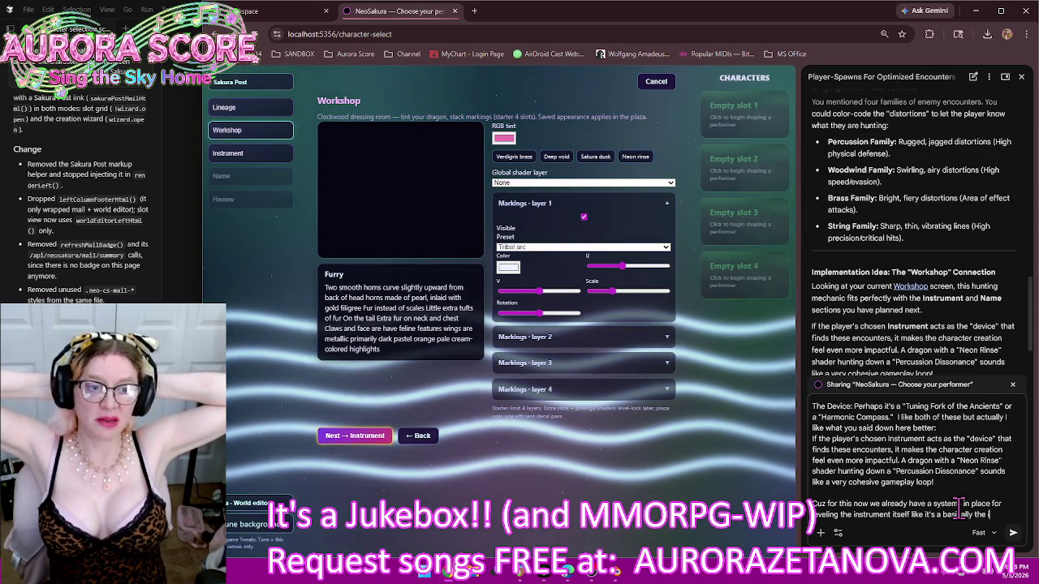
type("nstrument has its own inventory it starts at a 3X3 grid but very")
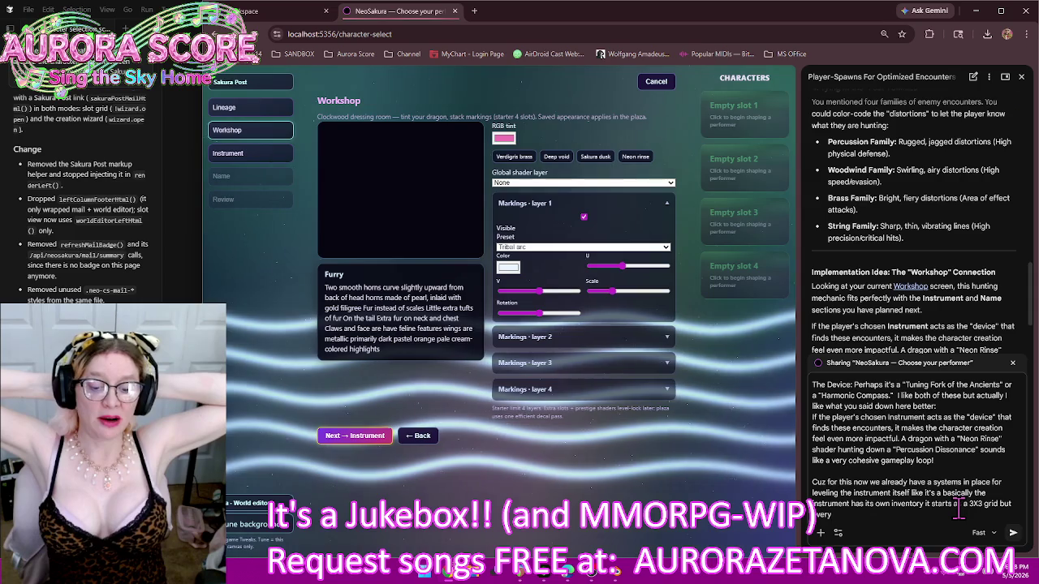
type(" I don't remember how many levels I think it")
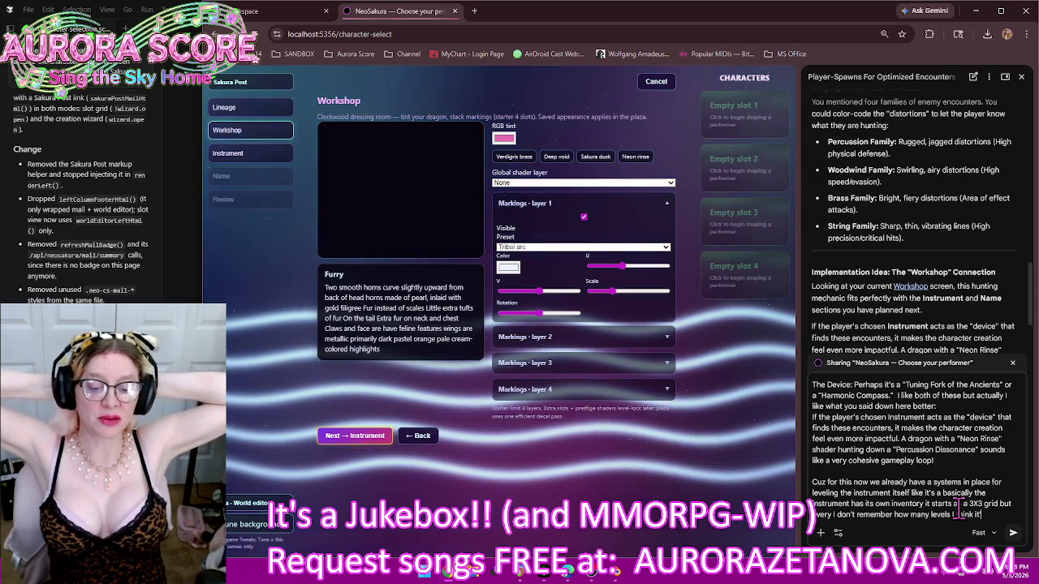
type("'s every two levels we give you one square that you could place")
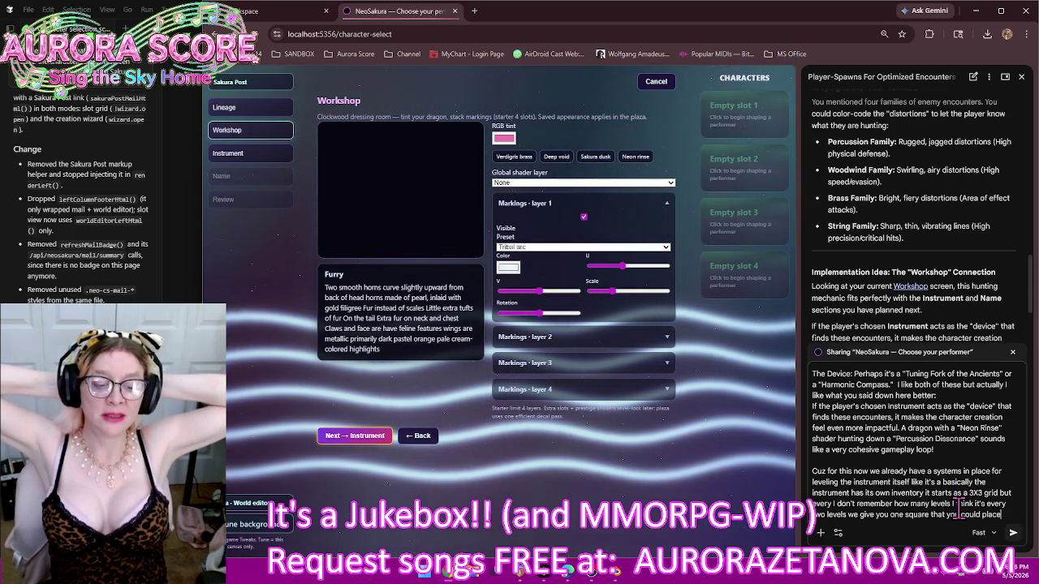
Continue the Gemini message: extra squares around the 3x3 grid, tetris-shaped items, and same-type edge bonuses
type(" connecting to that 3x3 grid on ")
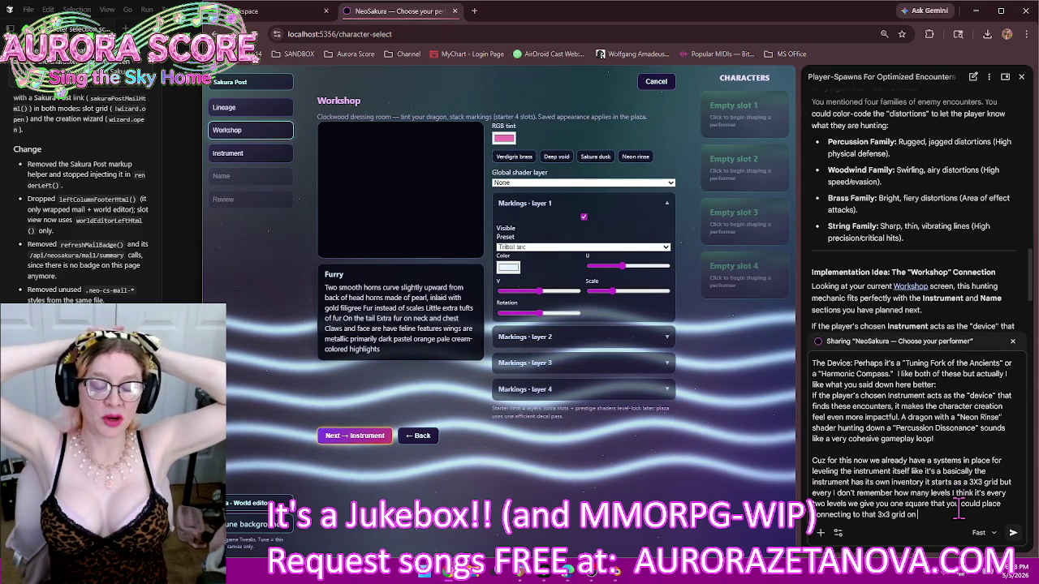
type("any edge of any square that you want and as you go you get")
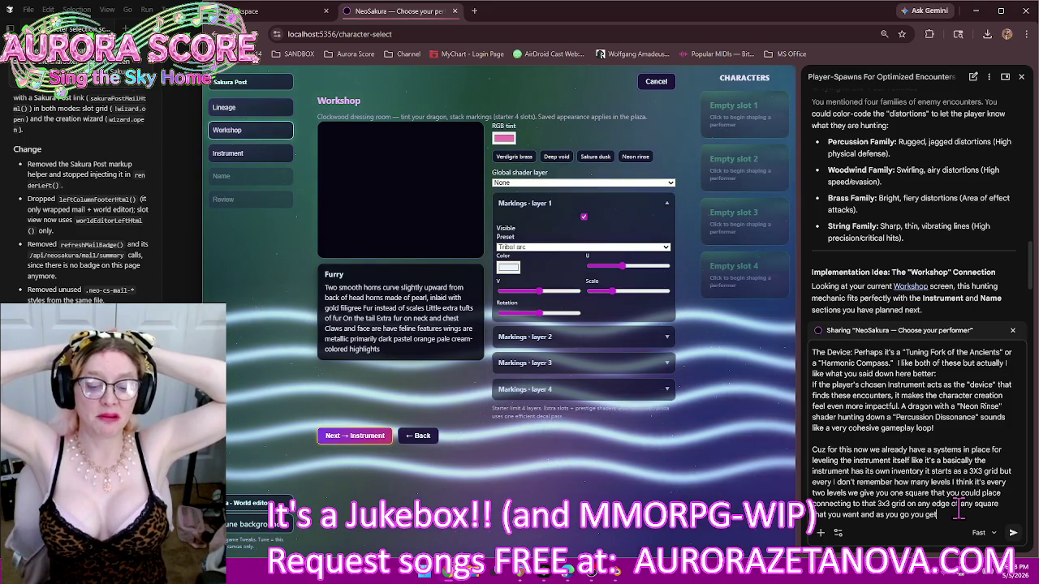
type("more")
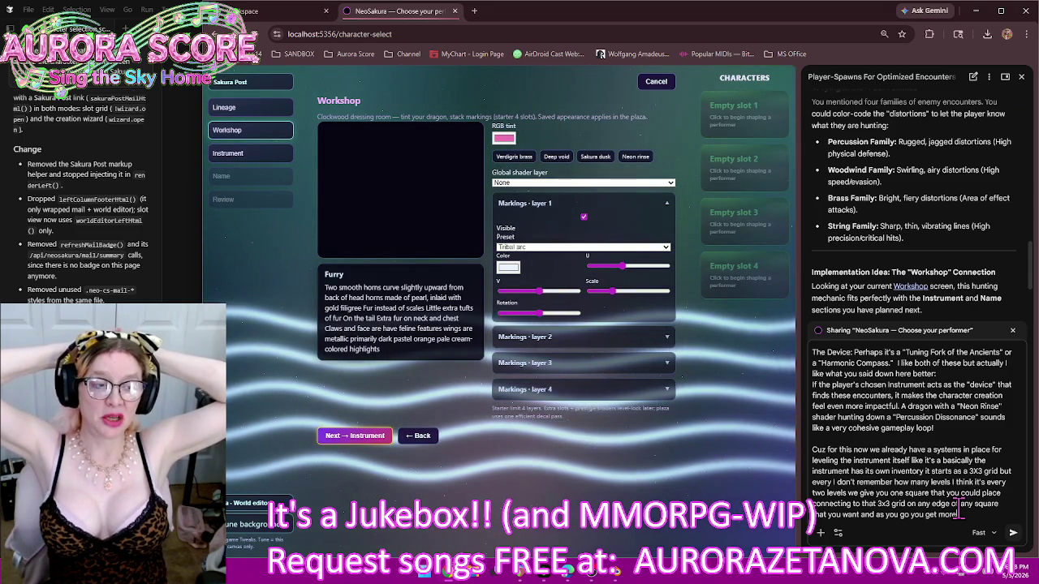
type(" squares to place and put wherever you w")
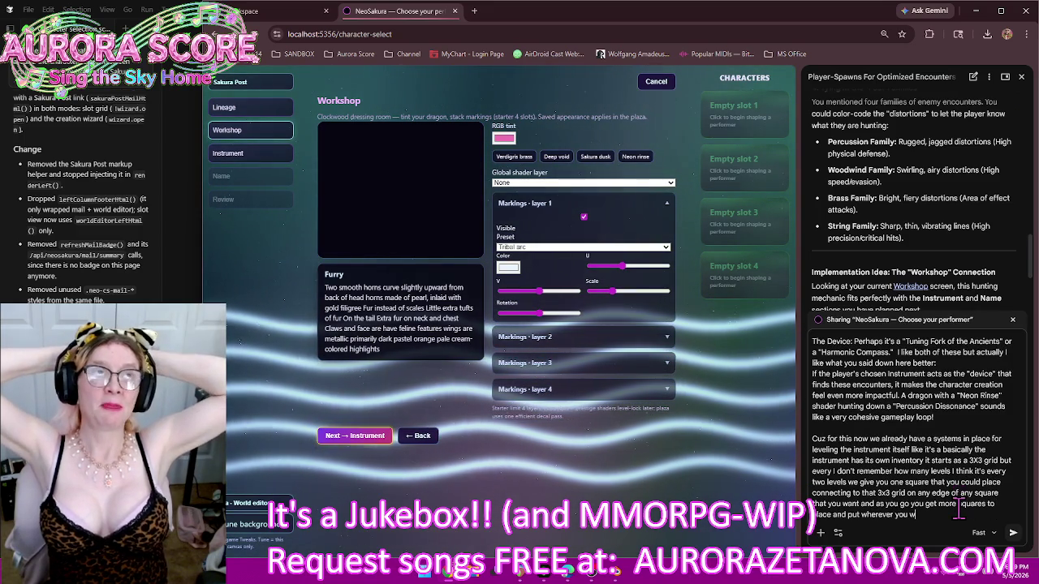
type("ant and built whatever shape of")
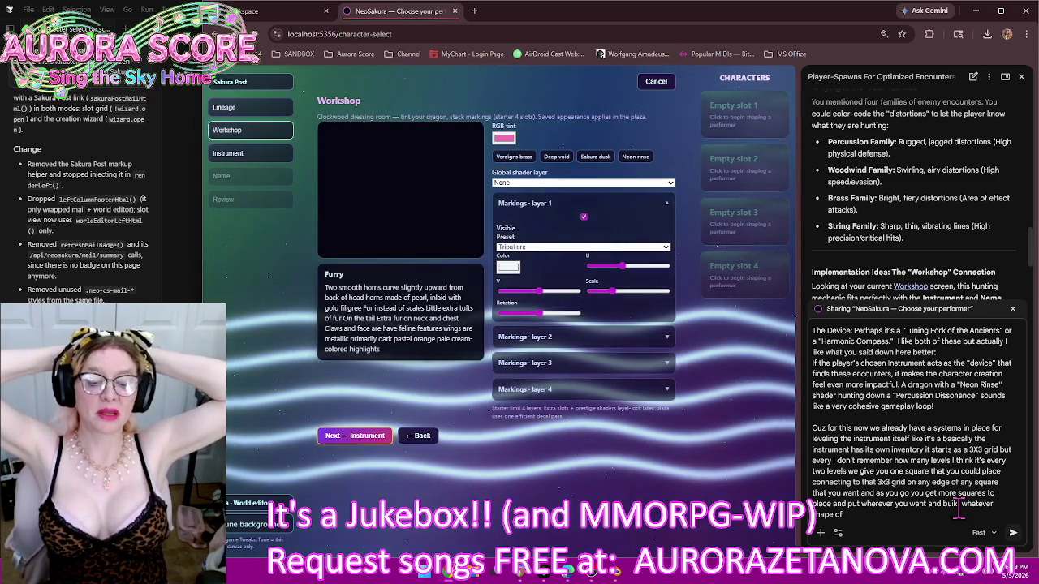
type("nventory you want and then")
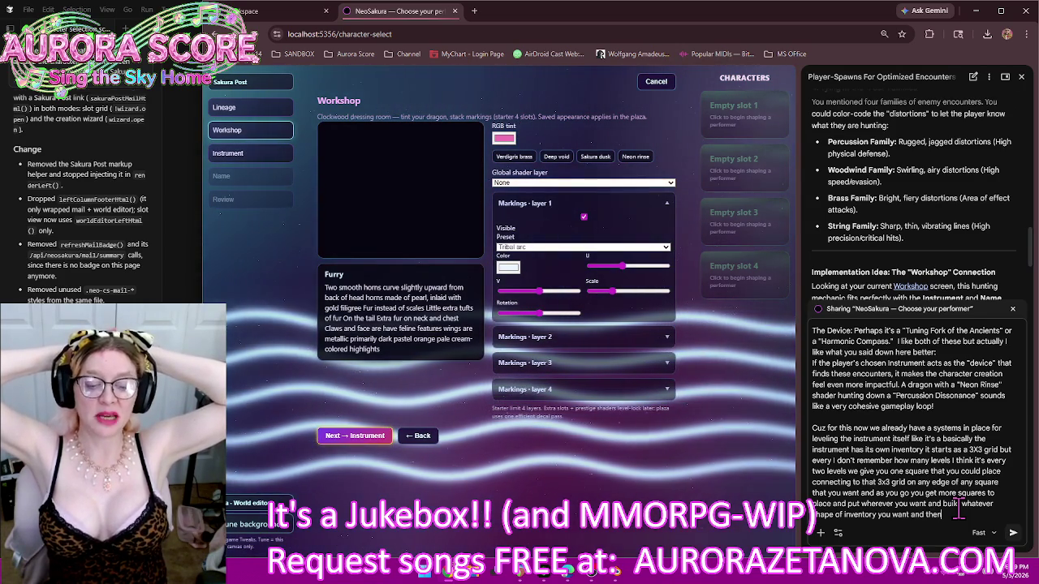
type(" the items that you pocket into these slots are always going to be it")
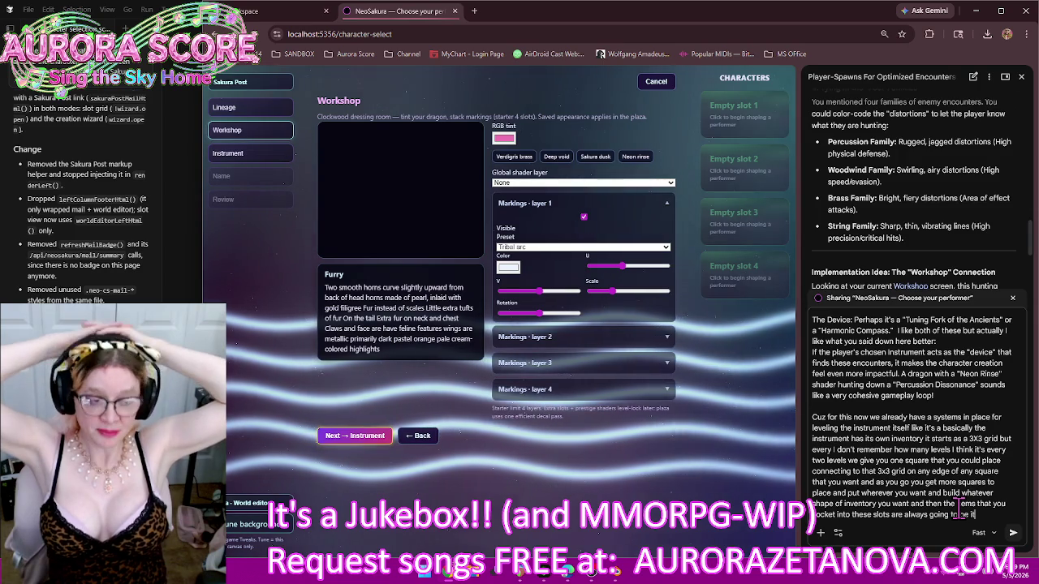
type("ems that buff you for combat")
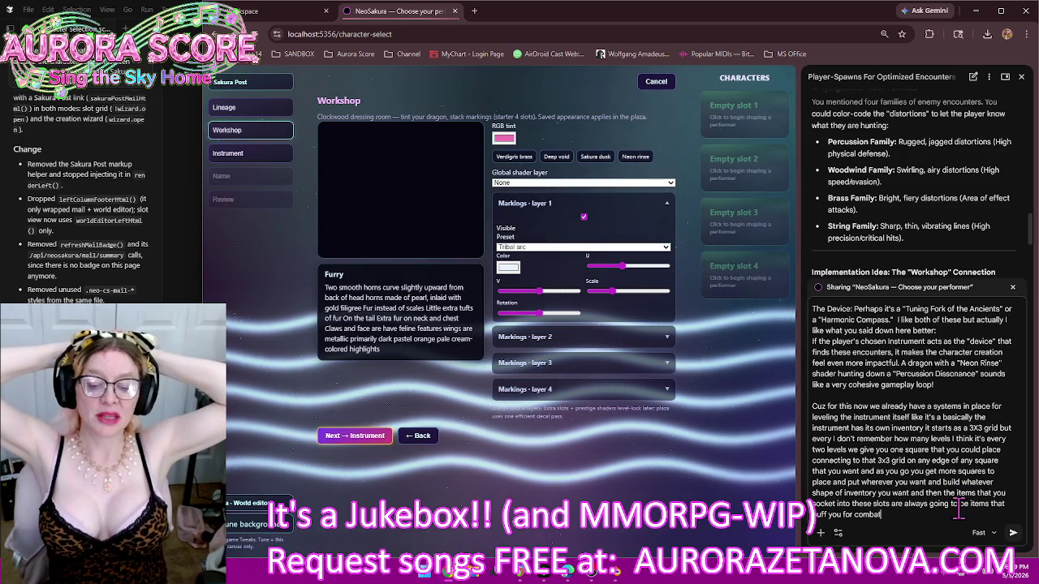
type(" cuz they're improving your instrument")
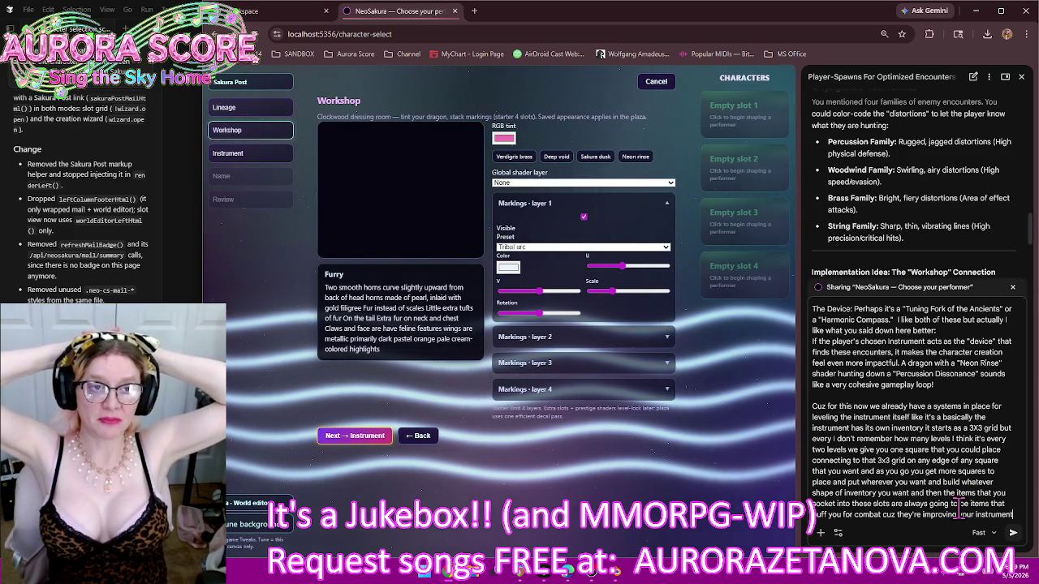
type(" but they also have like")
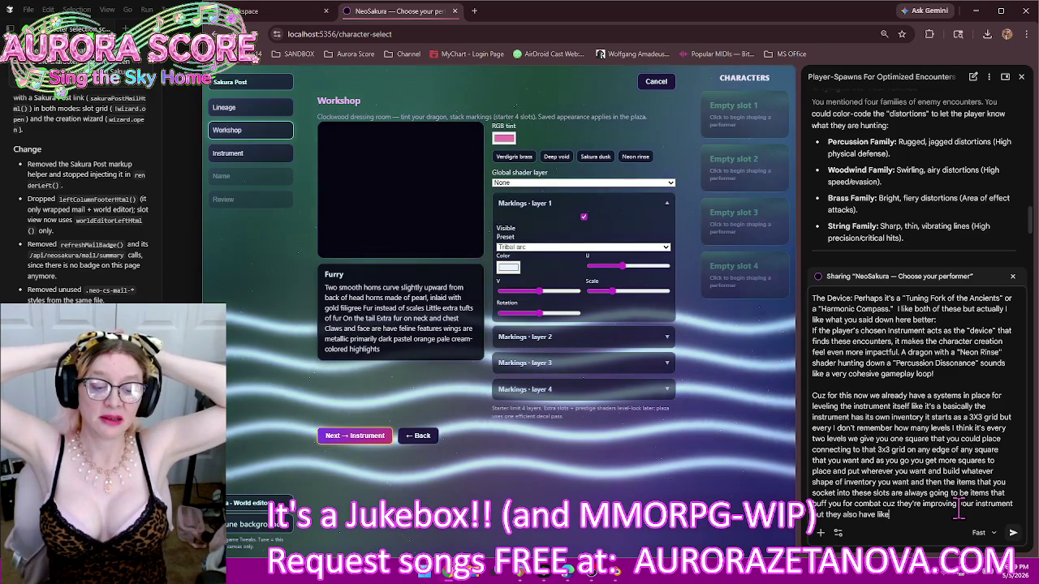
type("tetris shapes that h")
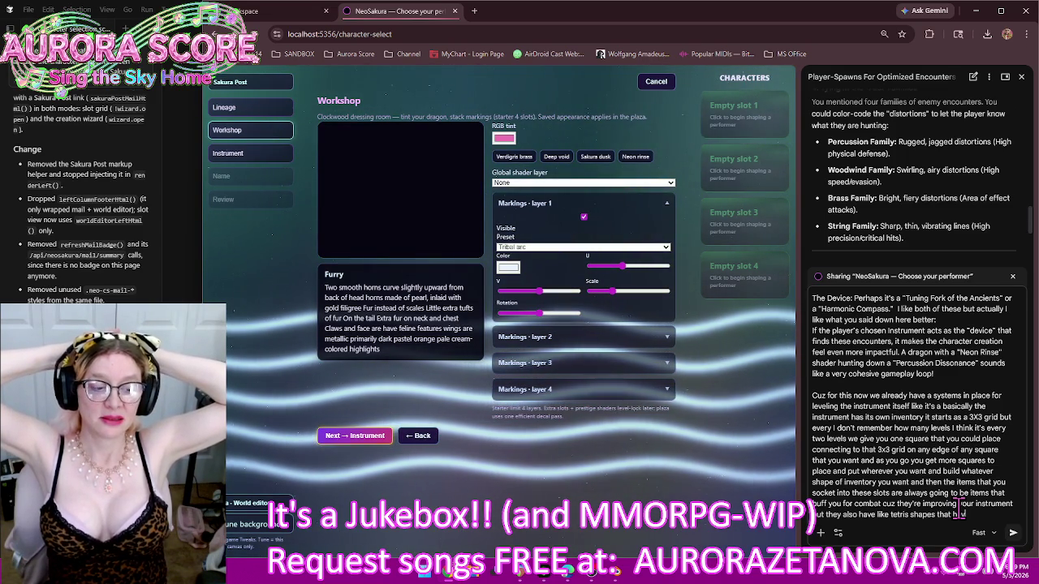
type("ave to be taken into consideration when you're building the space for your sockets")
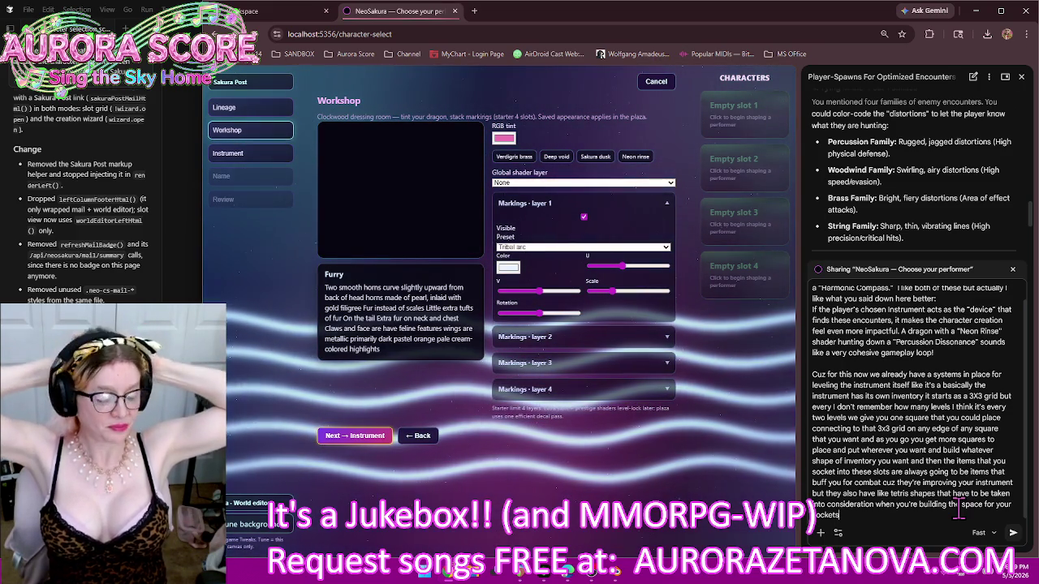
type("to make sure that")
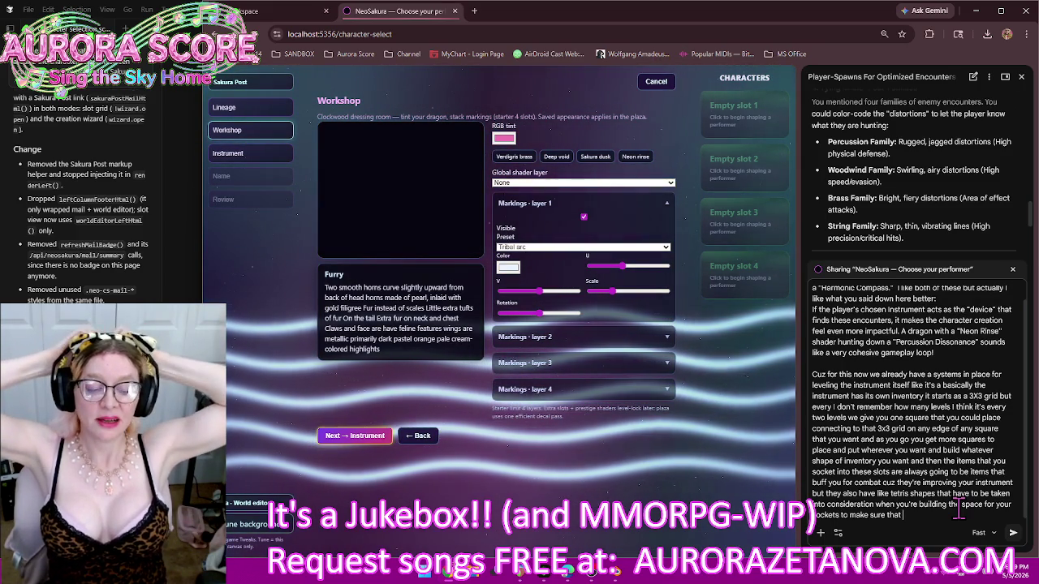
type(" everything fits the way you want and t")
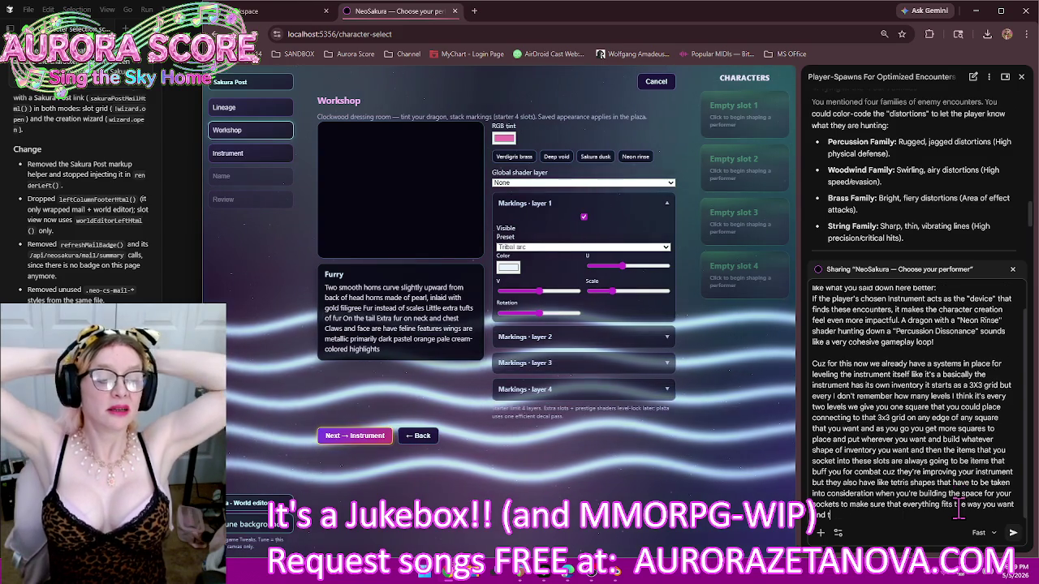
type("hen there's even a affinity")
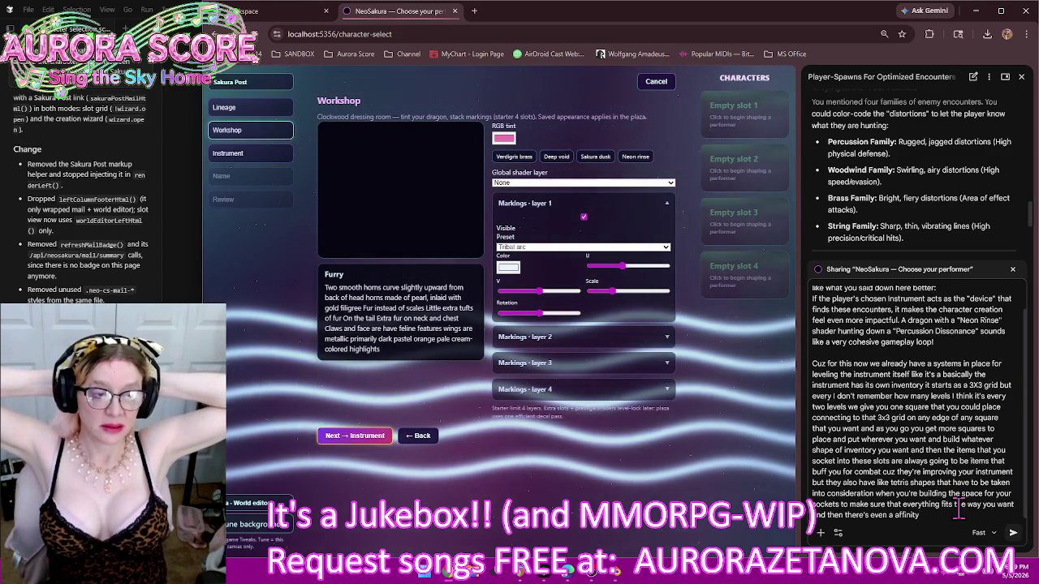
type(" between the individual")
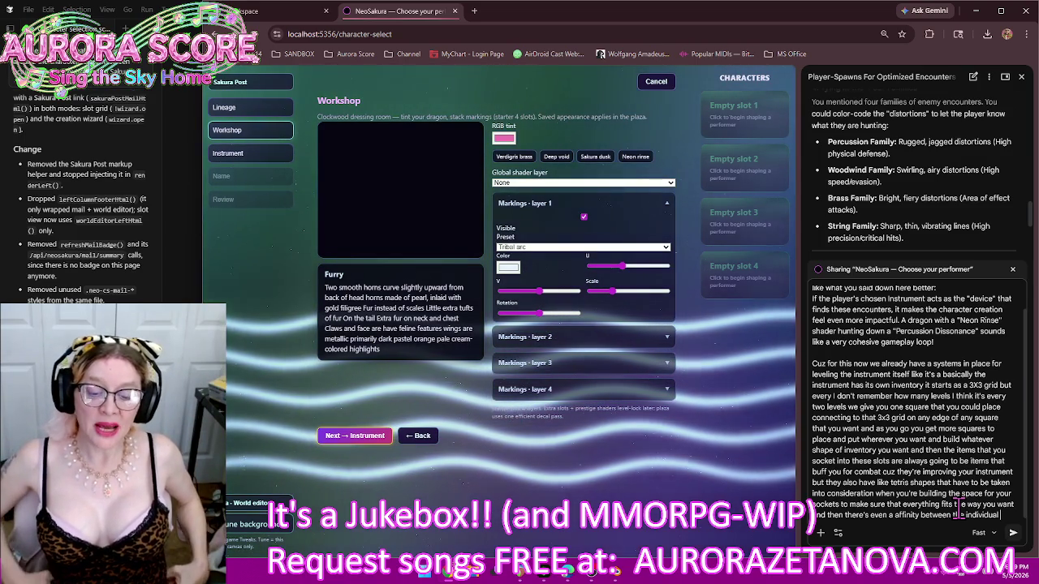
type(" pieces that you're putting in the grid the shap")
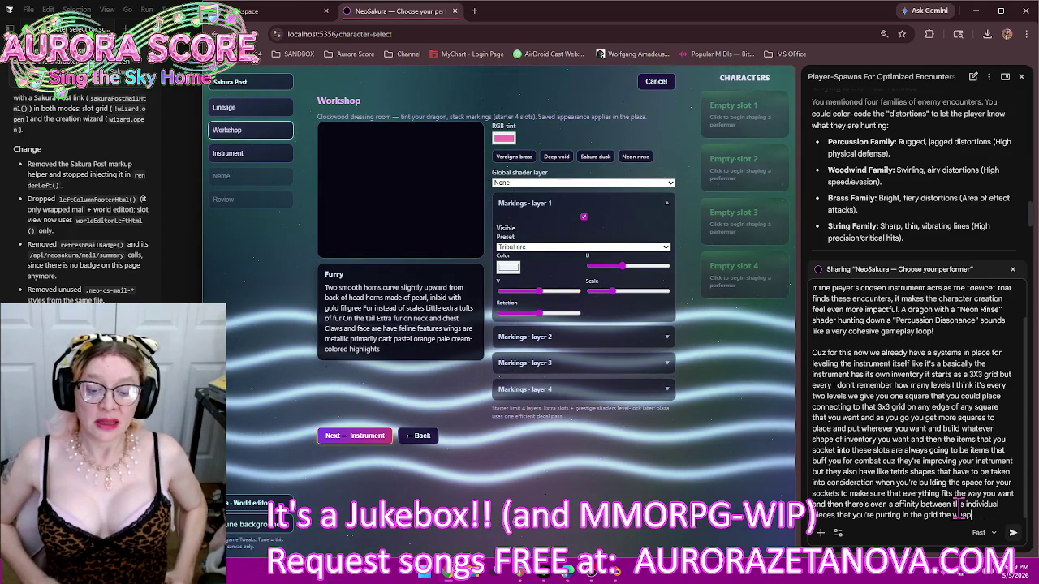
key("BackSpace")
key("BackSpace")
key("BackSpace")
type("weapons inventory where if one edge of")
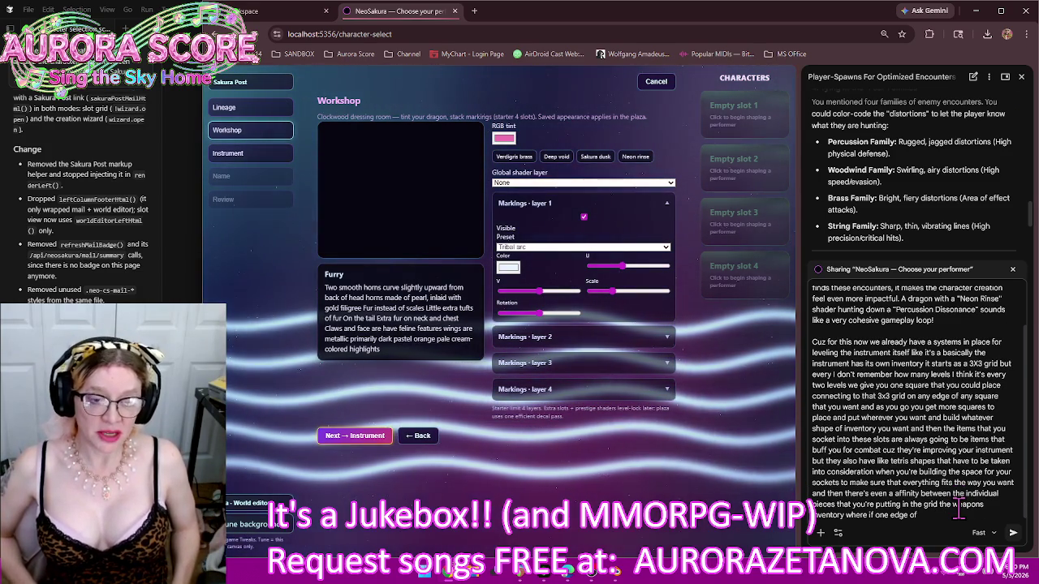
type("lines up with a")
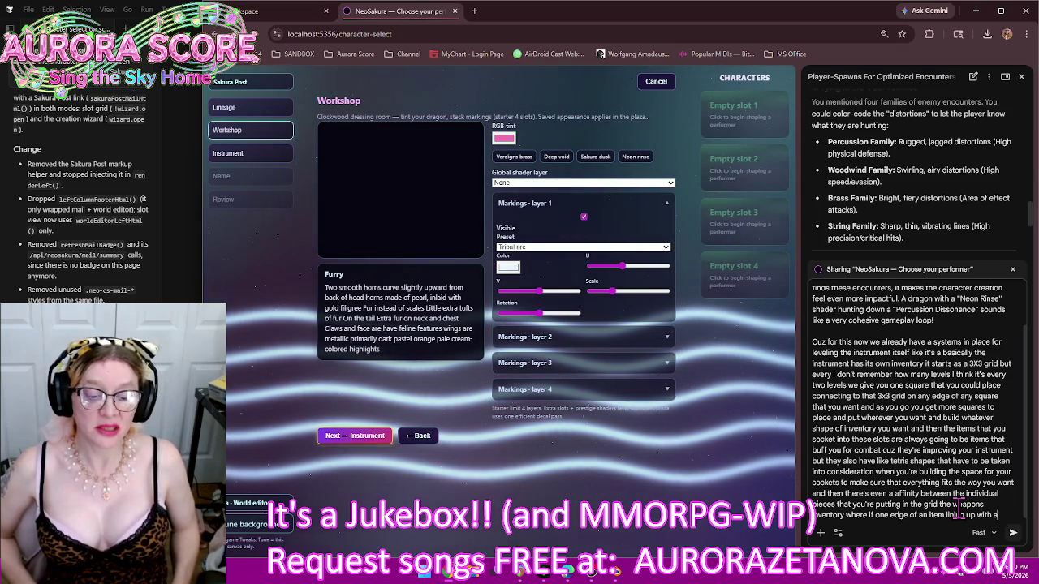
type("nother item of the same type those two items provide")
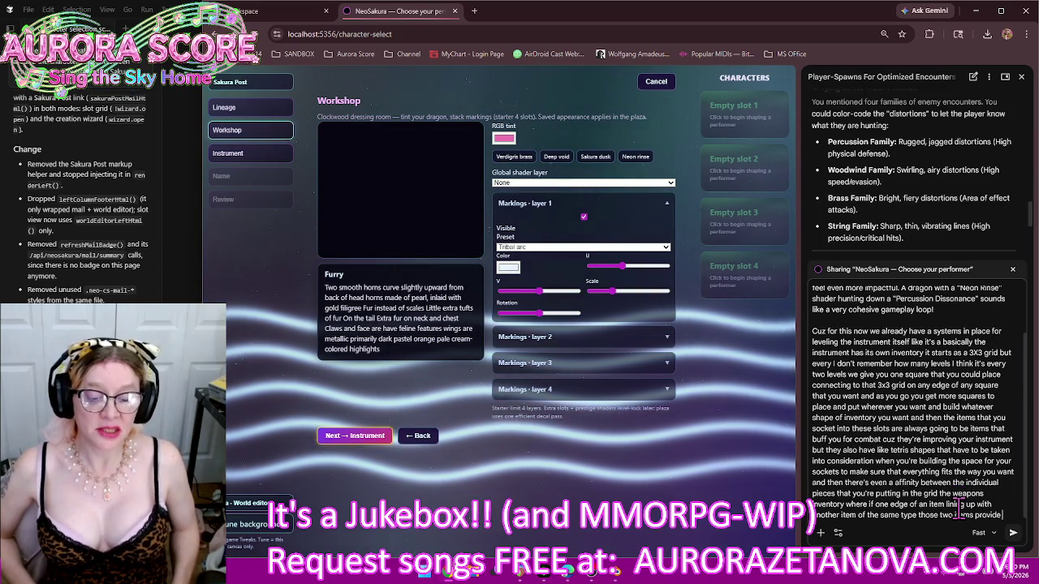
type(" a small additional bonus so it really makes")
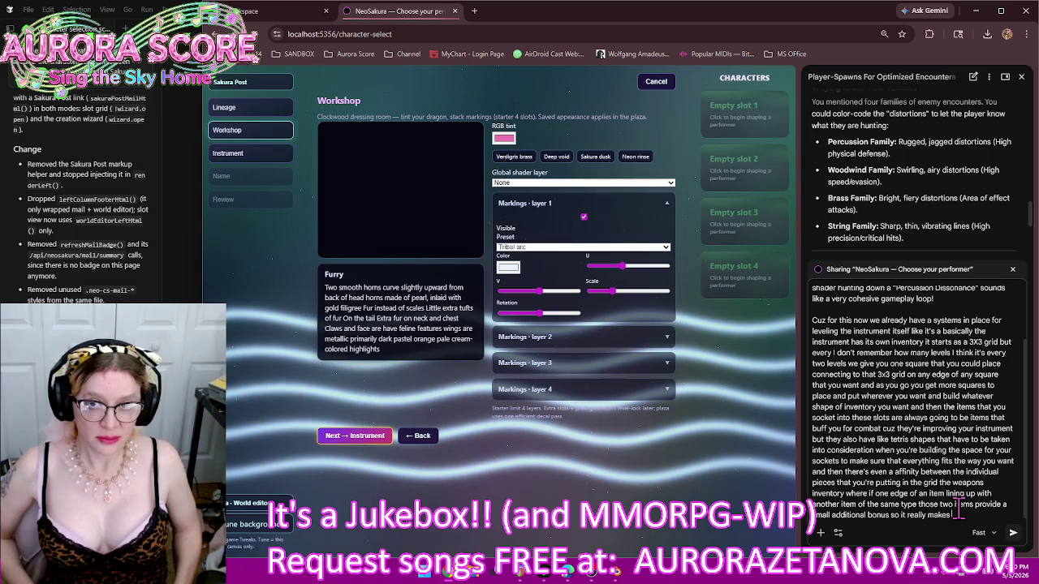
type("players plan out how to socket the items into")
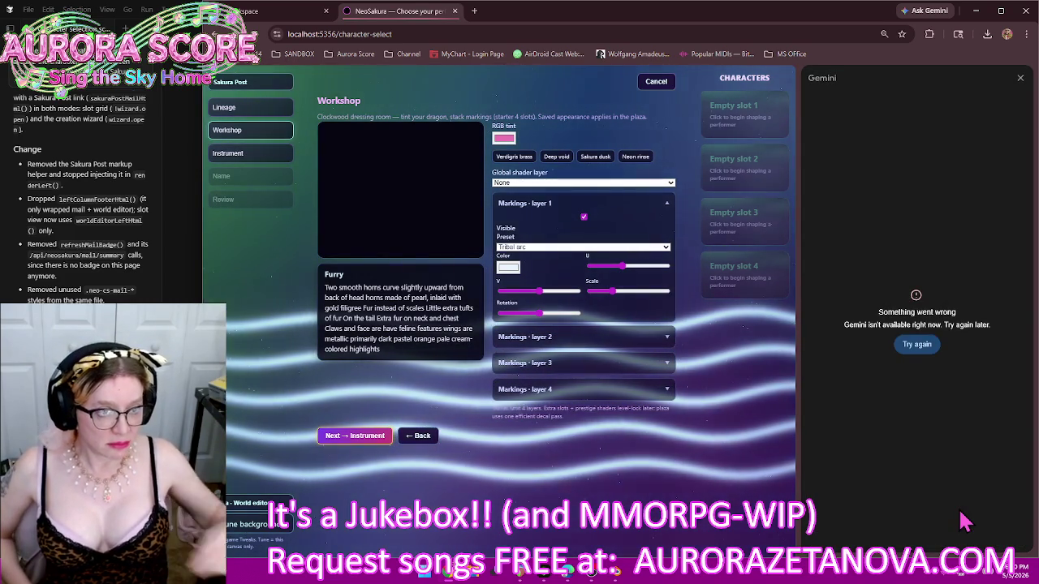
Retry the unavailable Gemini panel, then close the Chrome window
left_click(918, 345)
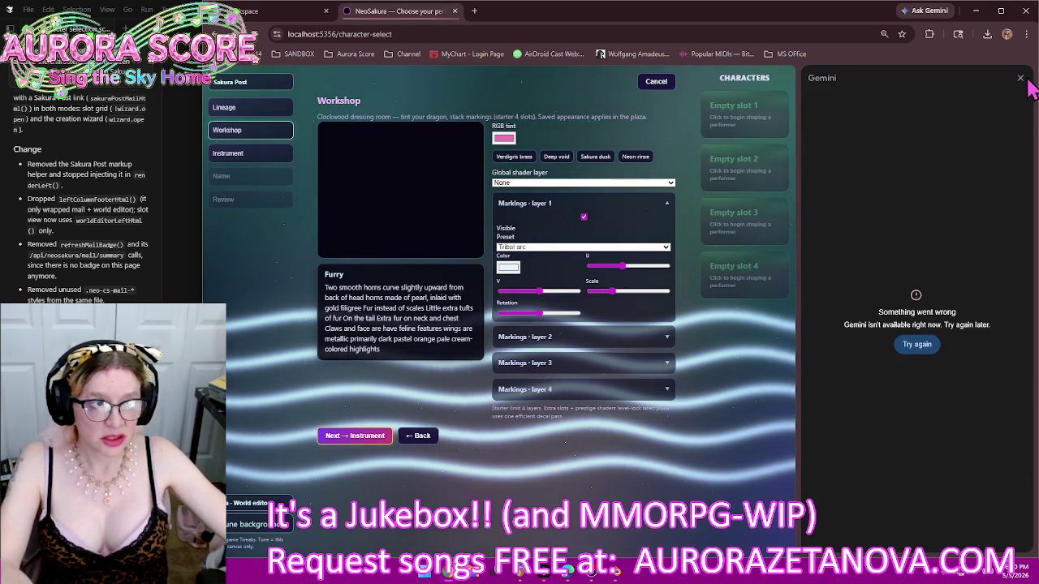
left_click(1026, 12)
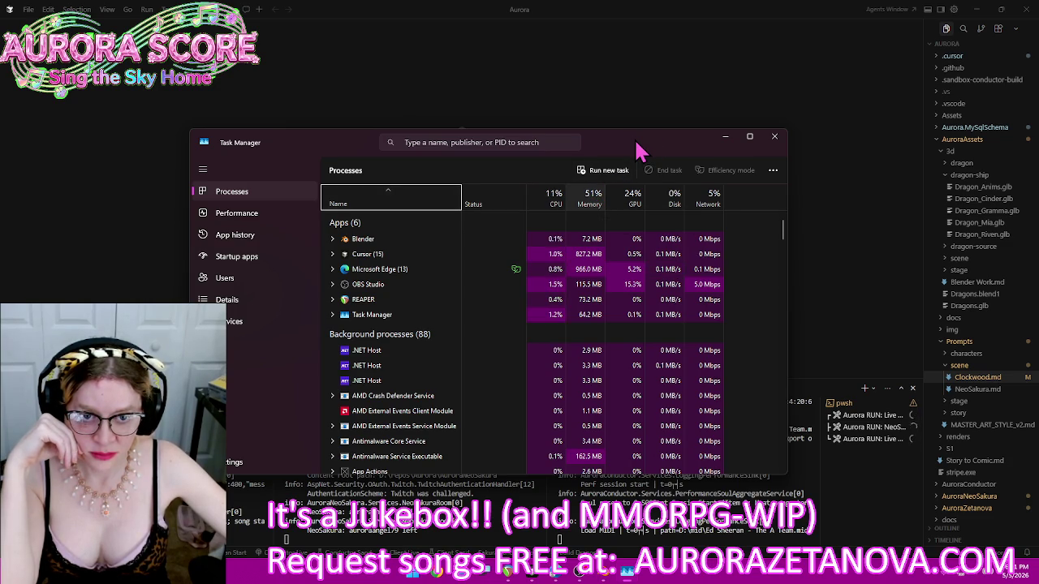
Sort Task Manager's process list by Memory use
left_click(590, 209)
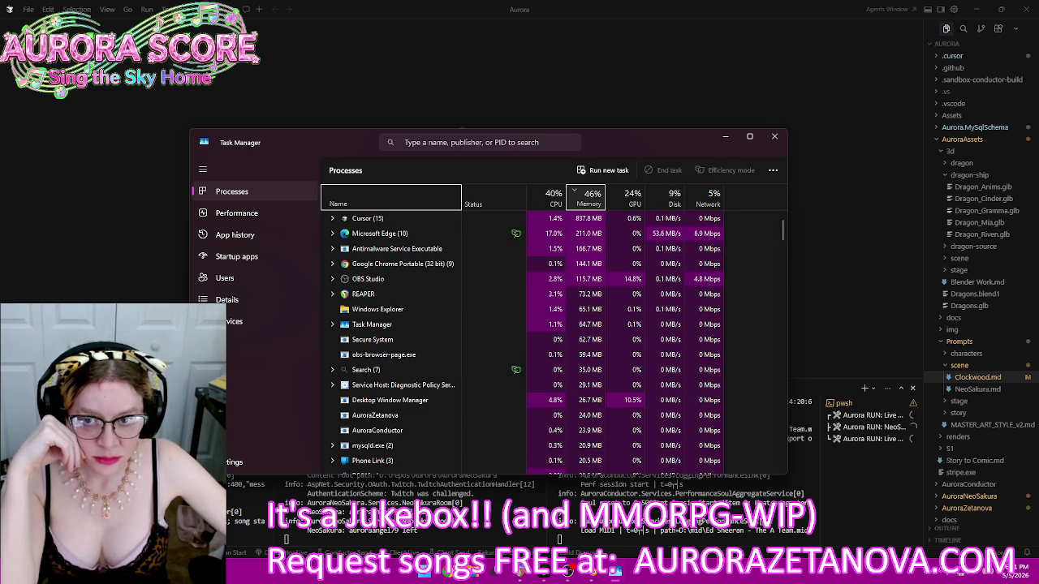
End the Microsoft Edge and Phone Link tasks, then re-sort the processes by Name
right_click(388, 235)
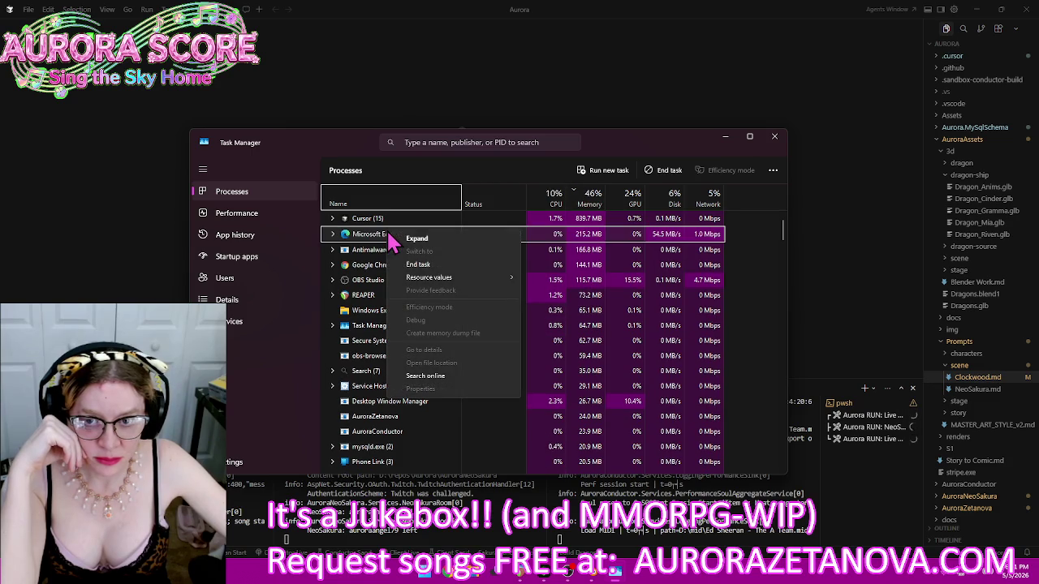
left_click(420, 265)
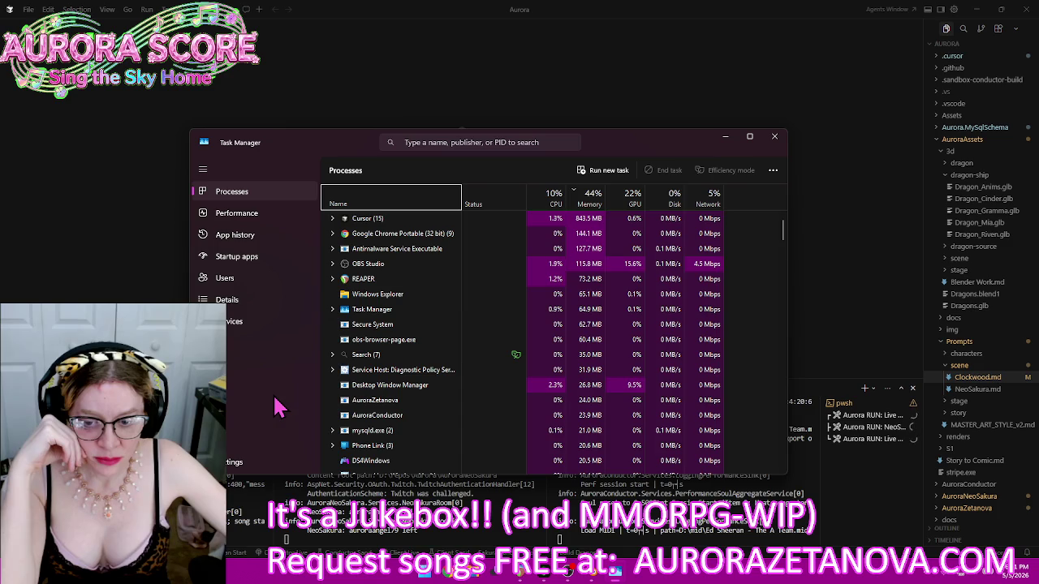
right_click(357, 445)
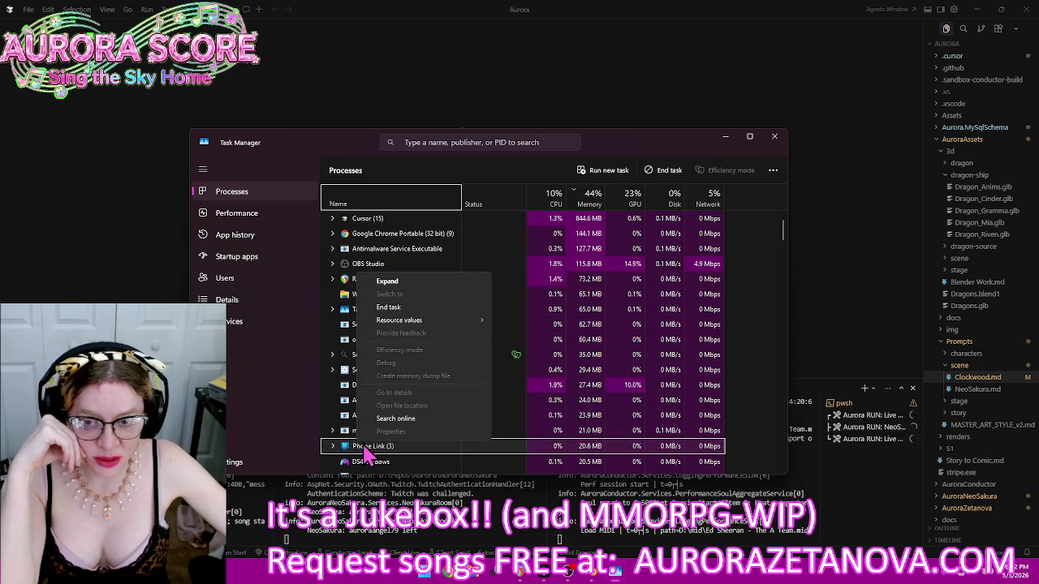
left_click(415, 309)
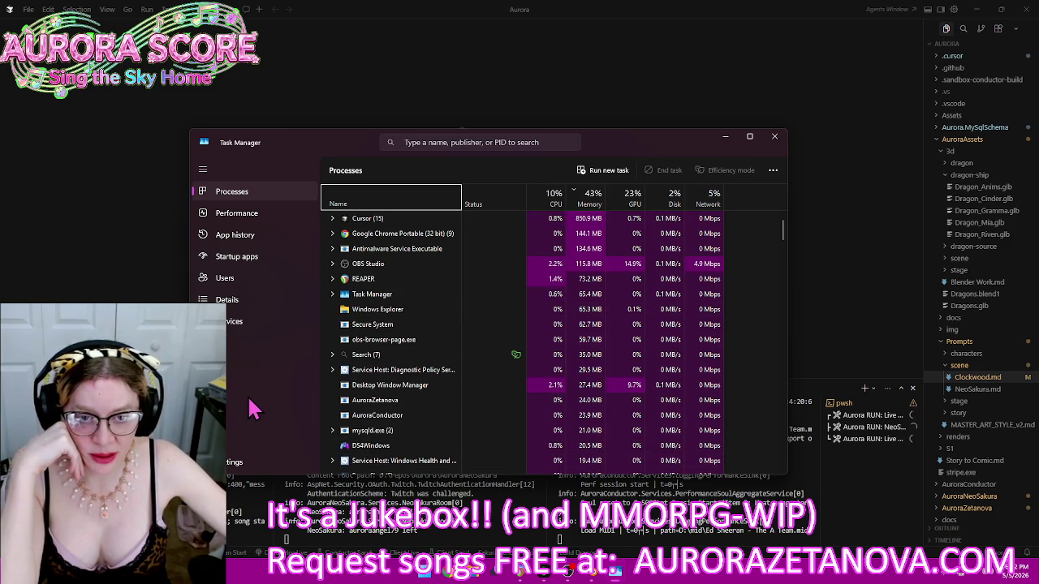
left_click(405, 211)
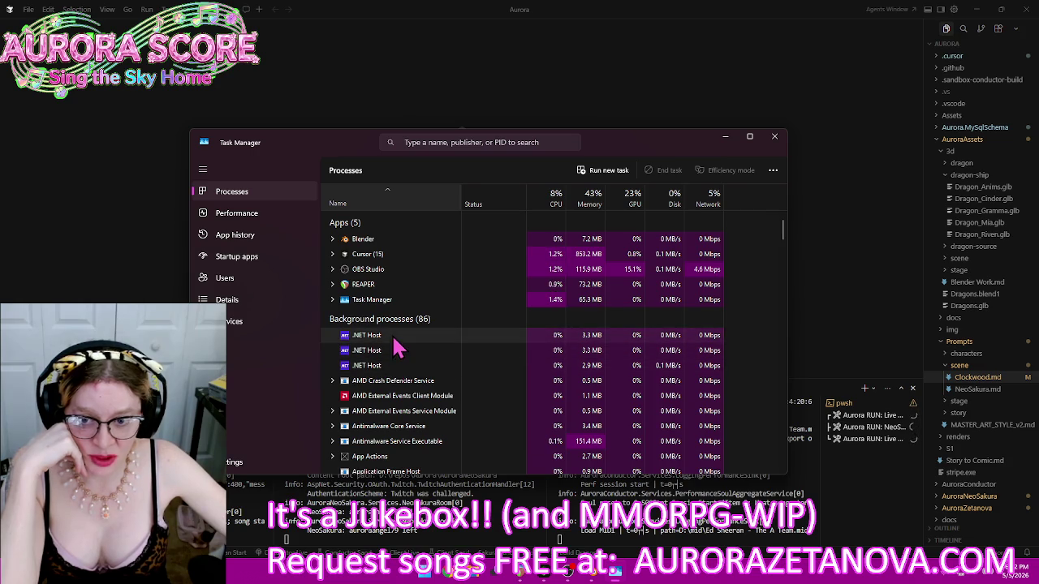
Select the three .NET Host processes in the list
left_click(378, 336)
left_click(379, 352)
left_click(430, 366)
Scroll through the remaining background processes, then close Task Manager
scroll(475, 371, "down", 2)
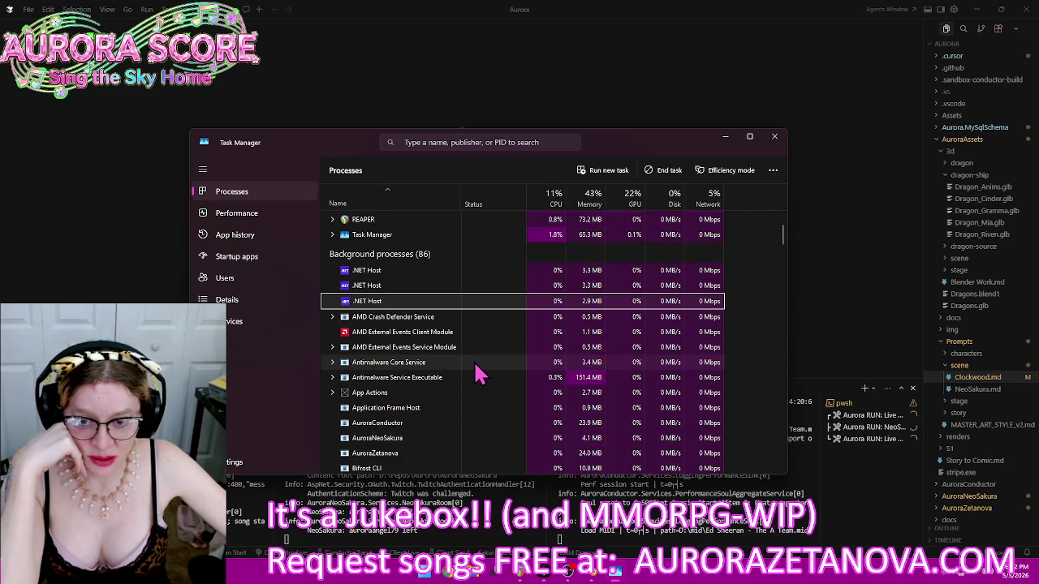
scroll(479, 372, "down", 1)
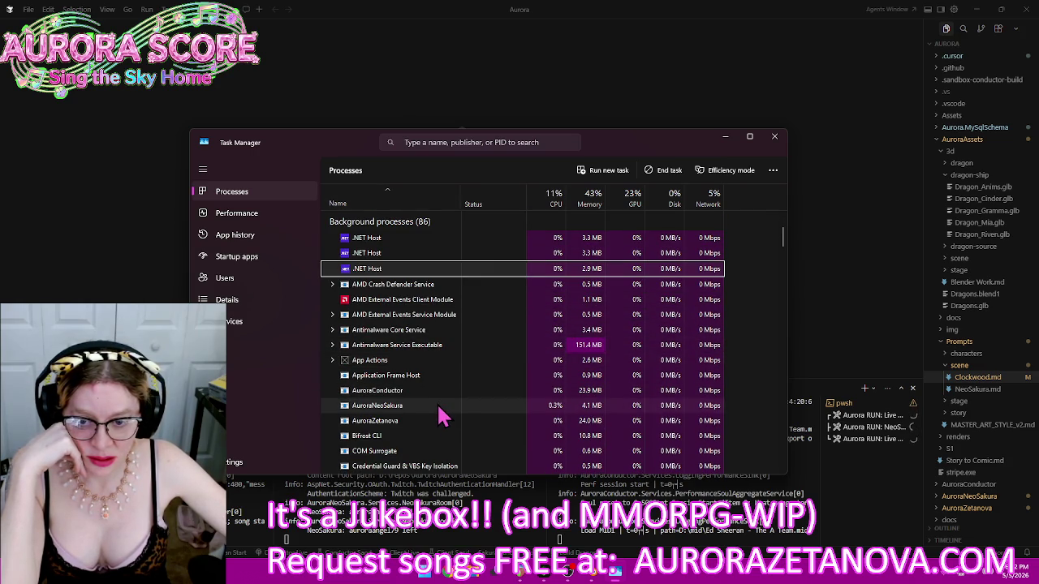
scroll(480, 420, "down", 2)
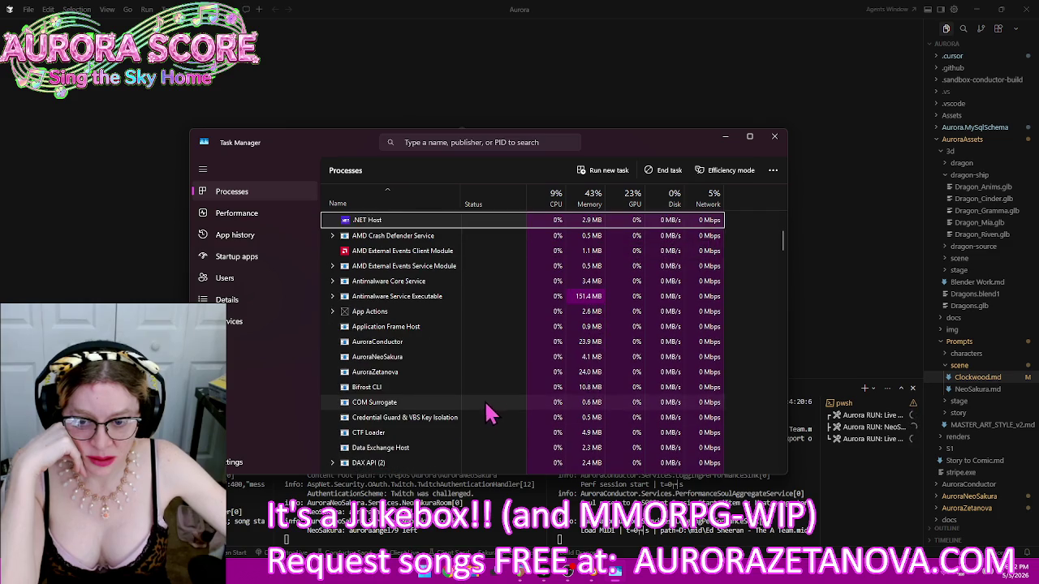
scroll(489, 415, "down", 1)
scroll(509, 387, "down", 1)
scroll(512, 373, "down", 1)
scroll(523, 369, "down", 1)
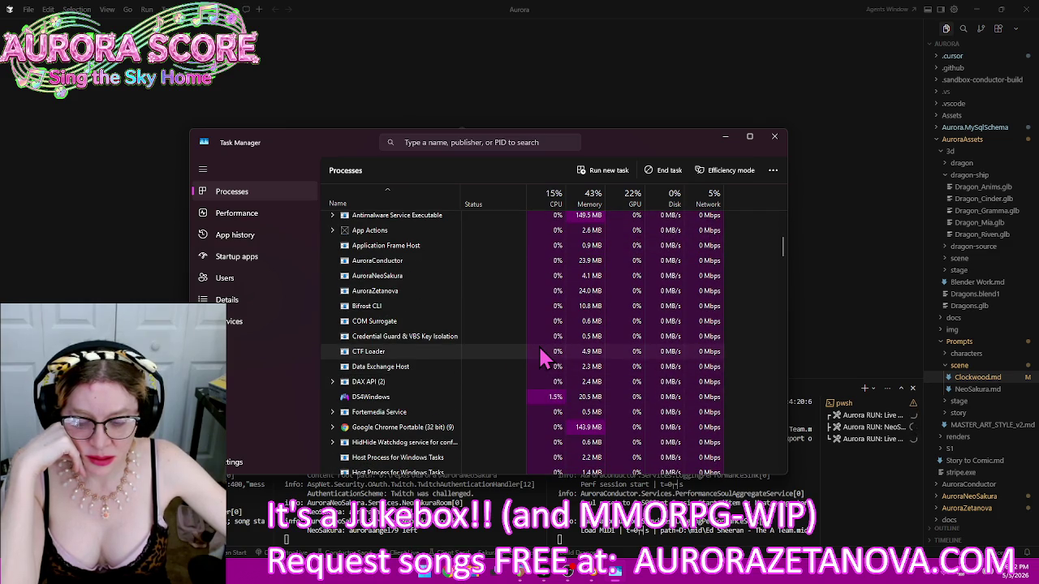
scroll(537, 360, "down", 3)
scroll(541, 360, "down", 2)
scroll(542, 359, "down", 3)
scroll(602, 338, "down", 2)
scroll(605, 338, "down", 1)
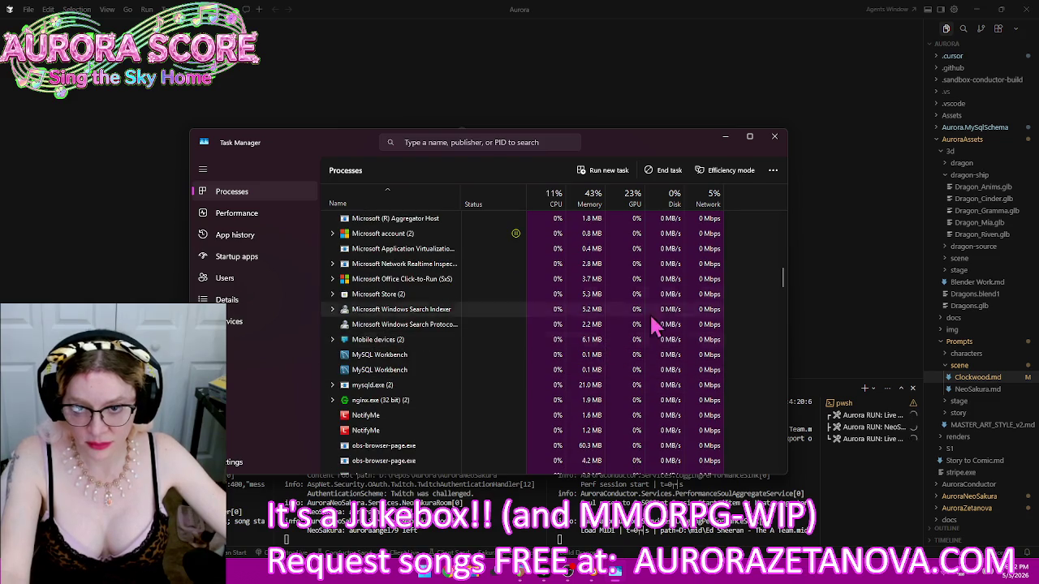
scroll(679, 283, "down", 1)
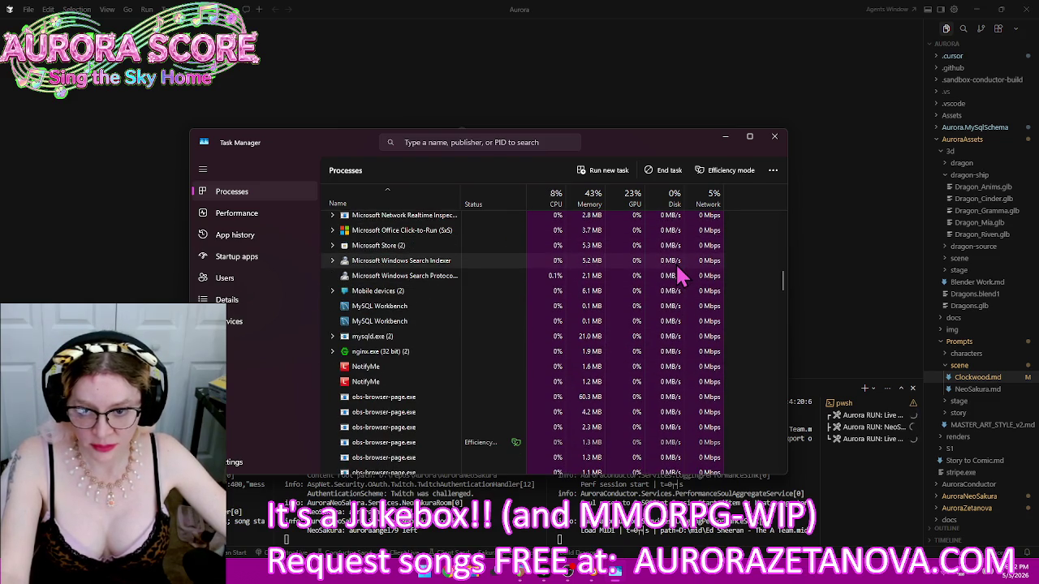
scroll(680, 276, "down", 2)
scroll(680, 276, "down", 1)
scroll(680, 276, "down", 2)
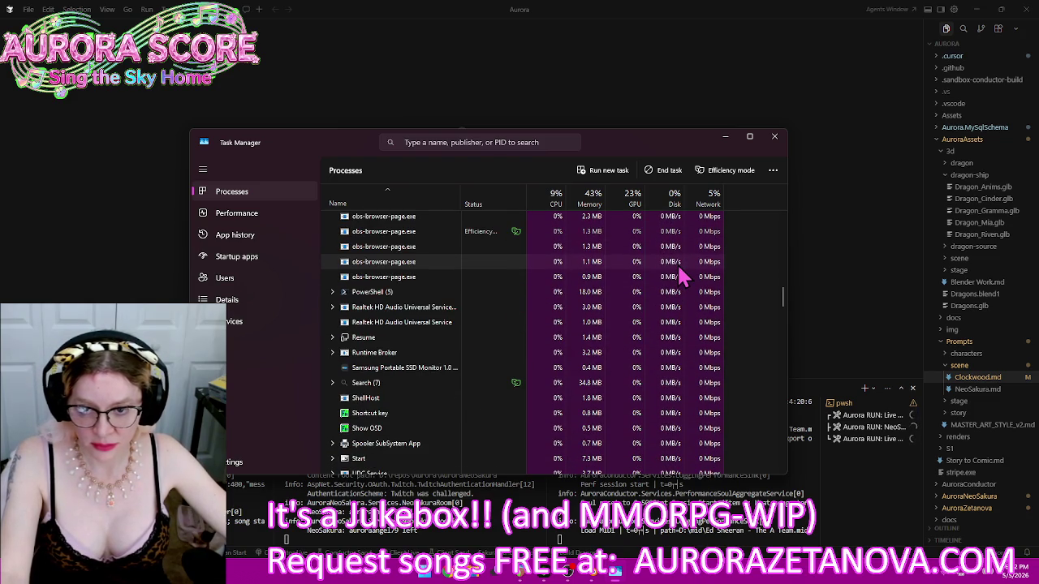
scroll(680, 276, "down", 1)
scroll(680, 276, "down", 1)
scroll(680, 276, "down", 1)
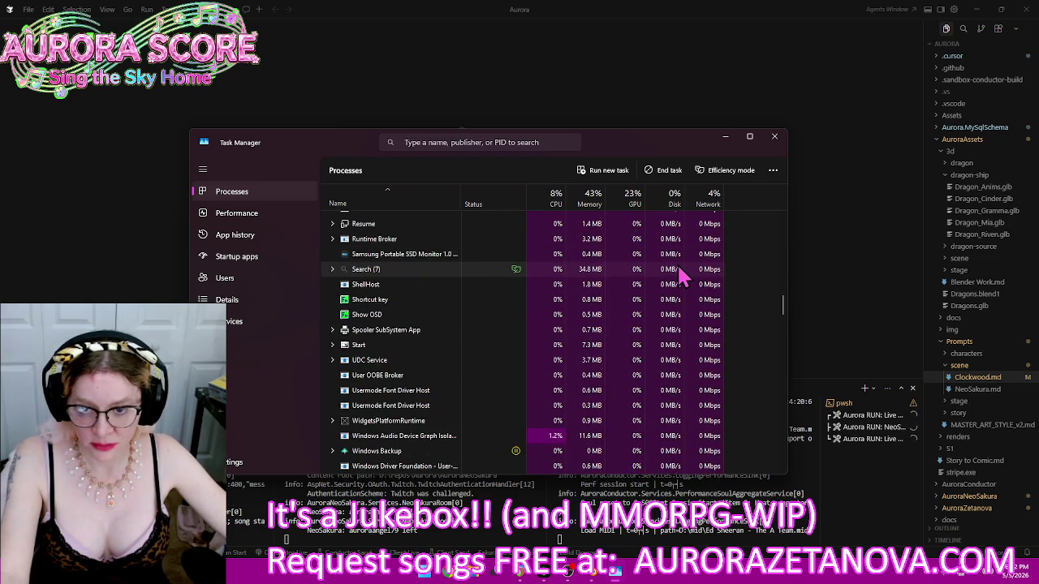
scroll(680, 276, "down", 1)
scroll(691, 273, "down", 1)
scroll(696, 269, "down", 2)
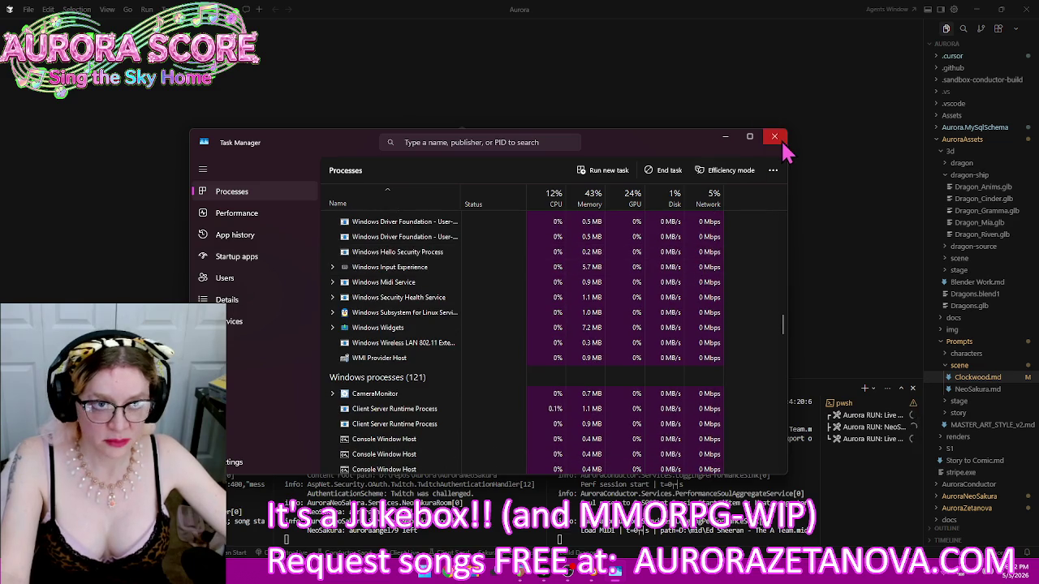
left_click(774, 136)
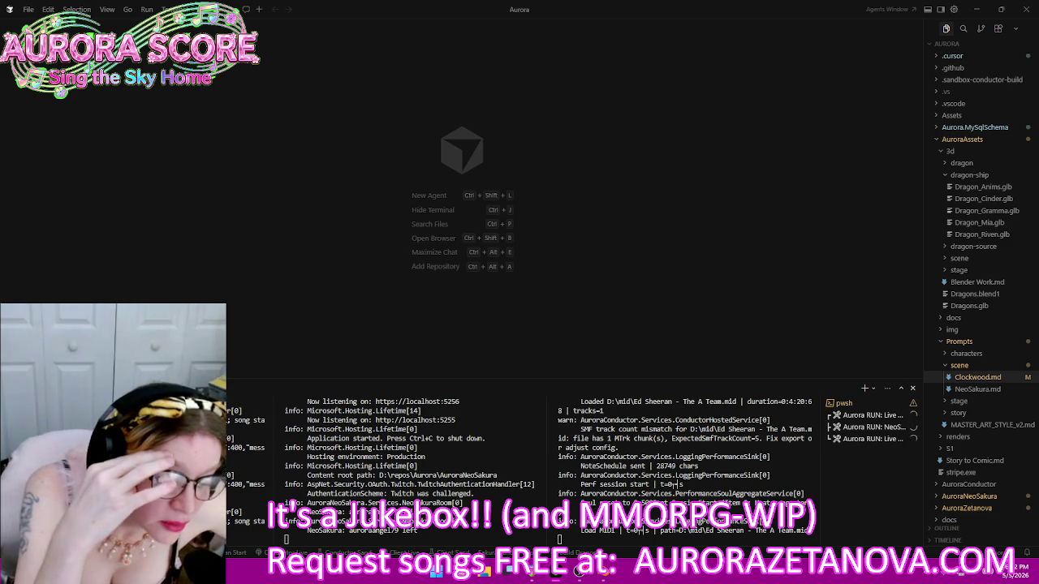
Minimize the editor and launch a new Administrator Cursor window from the desktop shortcut
left_click(980, 16)
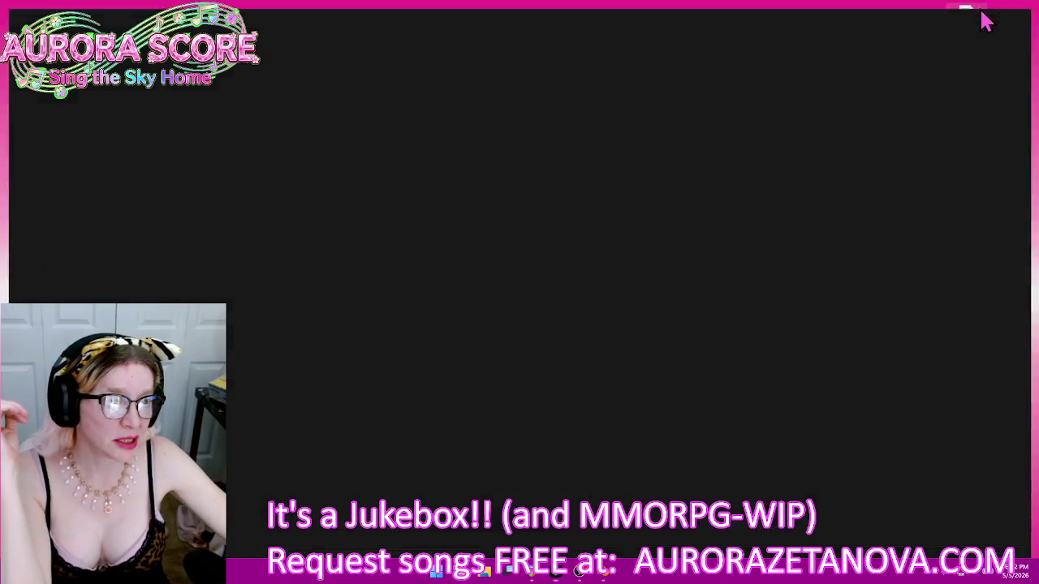
double_click(1006, 66)
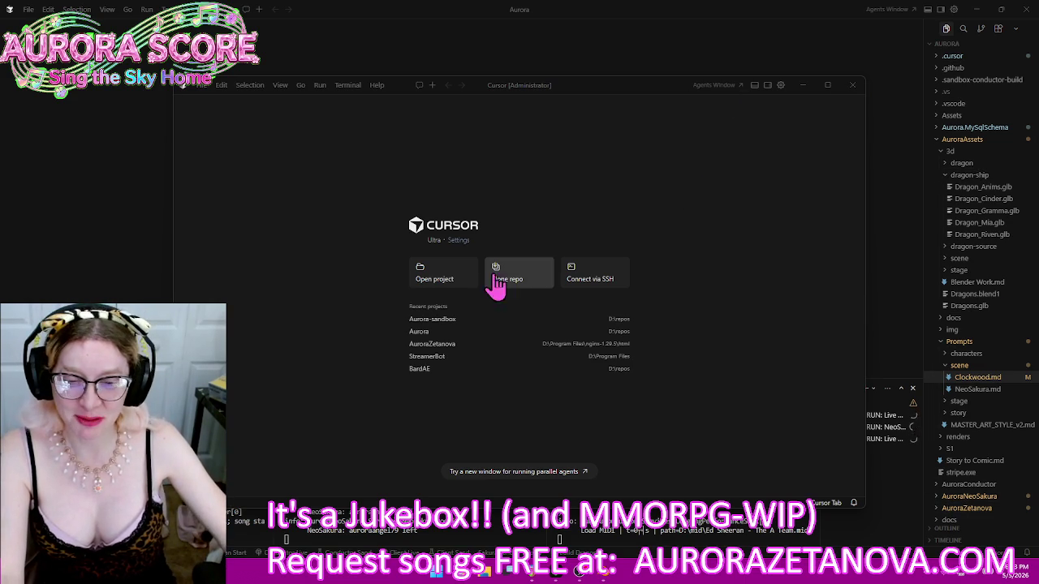
Open the Aurora-sandbox recent project and maximize its window
left_click(459, 331)
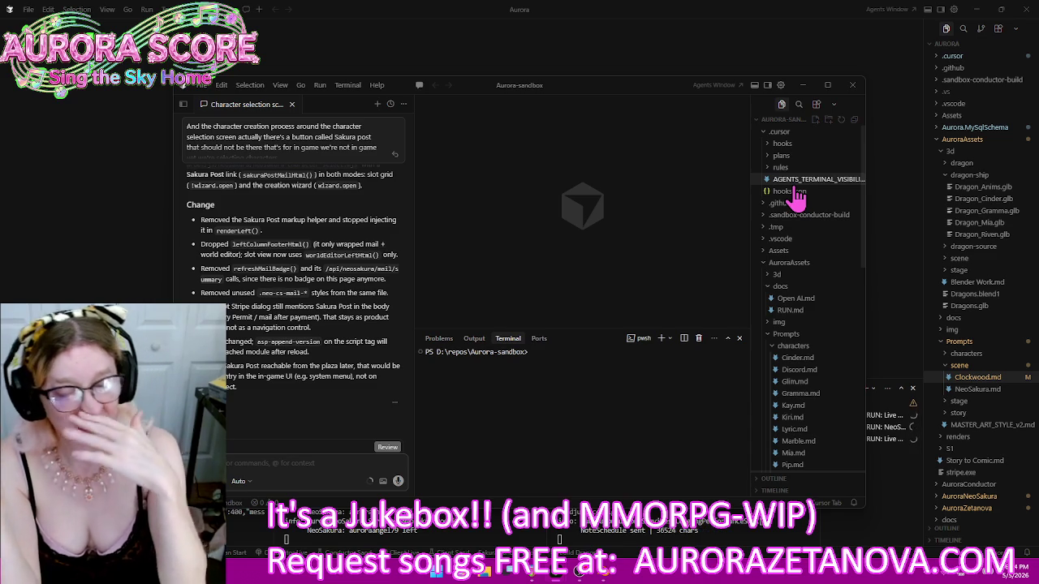
left_click(828, 88)
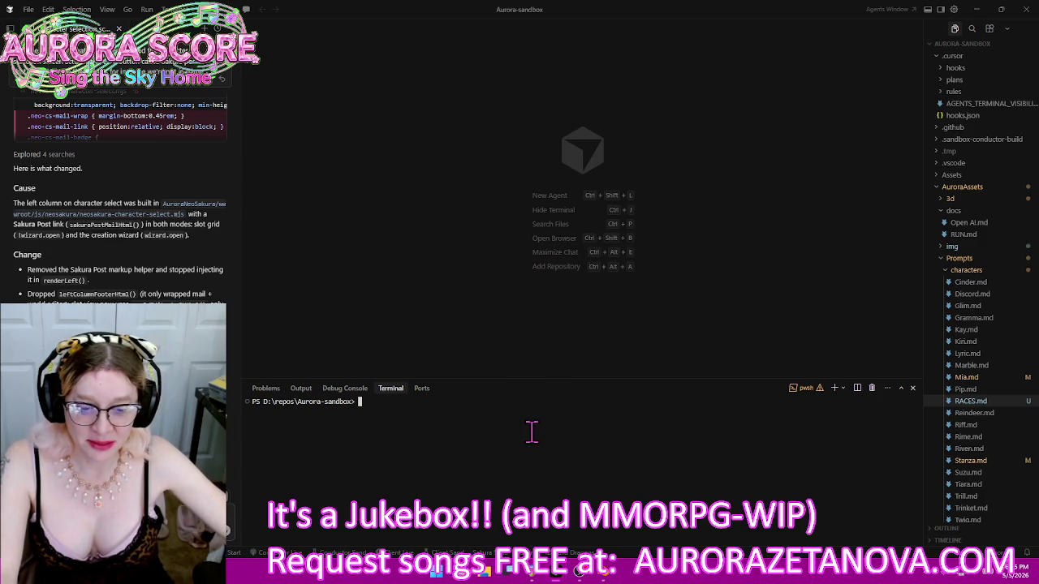
Load the localhost:5356 sandbox bookmark in Chrome, then return to Cursor to start the NeoSakura server
left_click(464, 576)
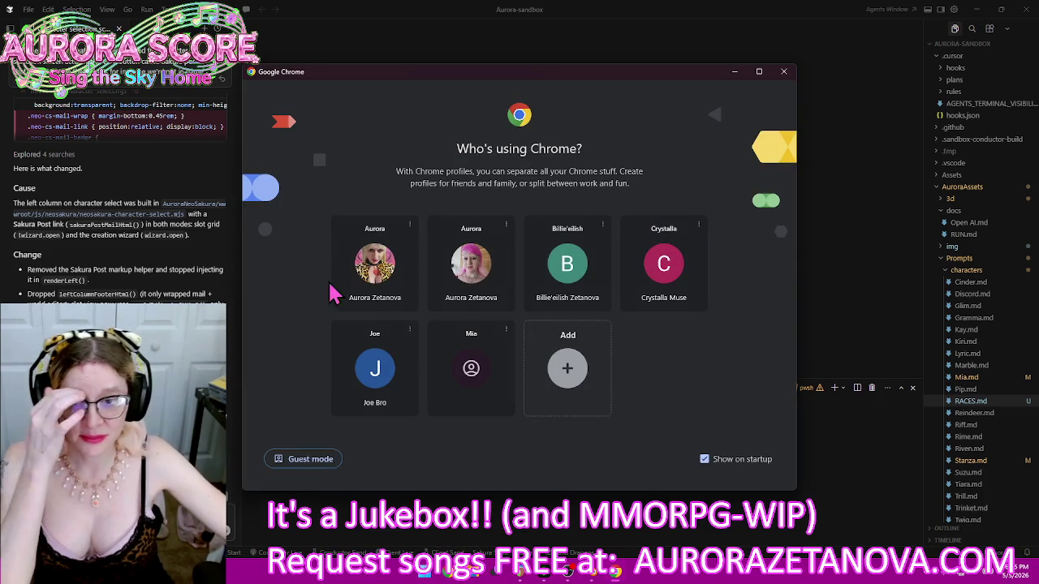
left_click(387, 280)
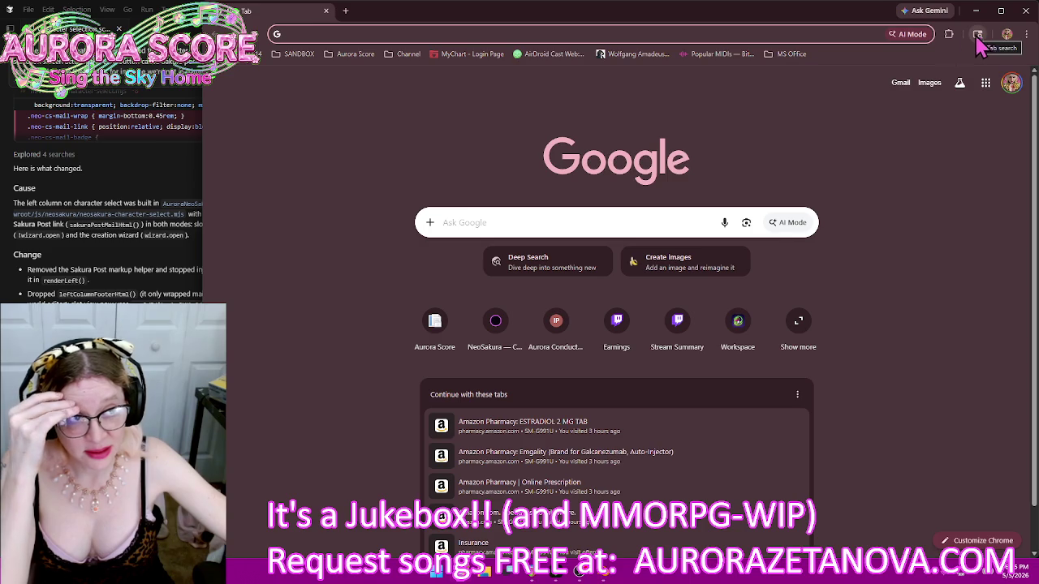
left_click(294, 54)
left_click(323, 92)
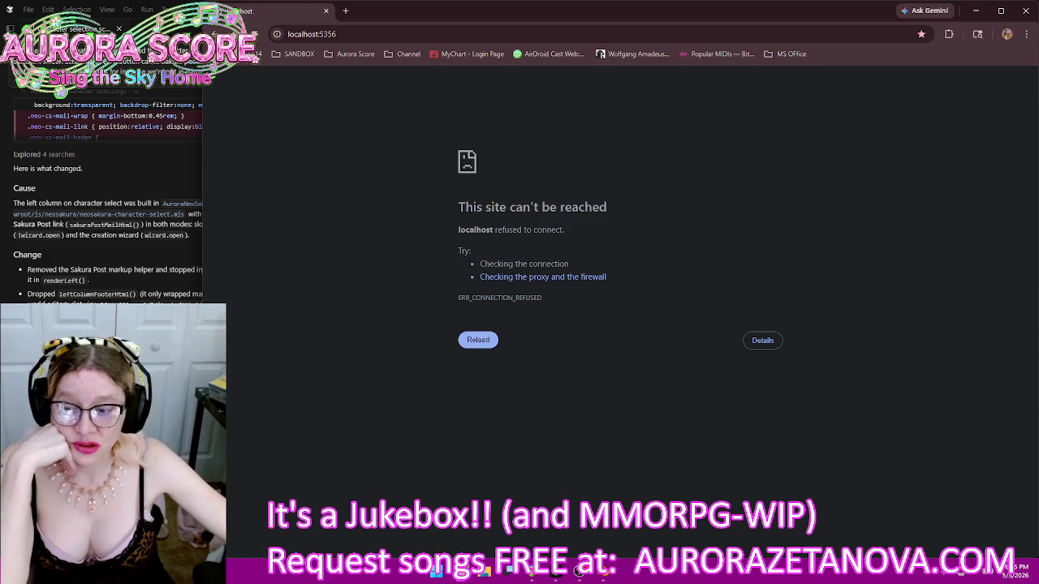
key("alt+Tab")
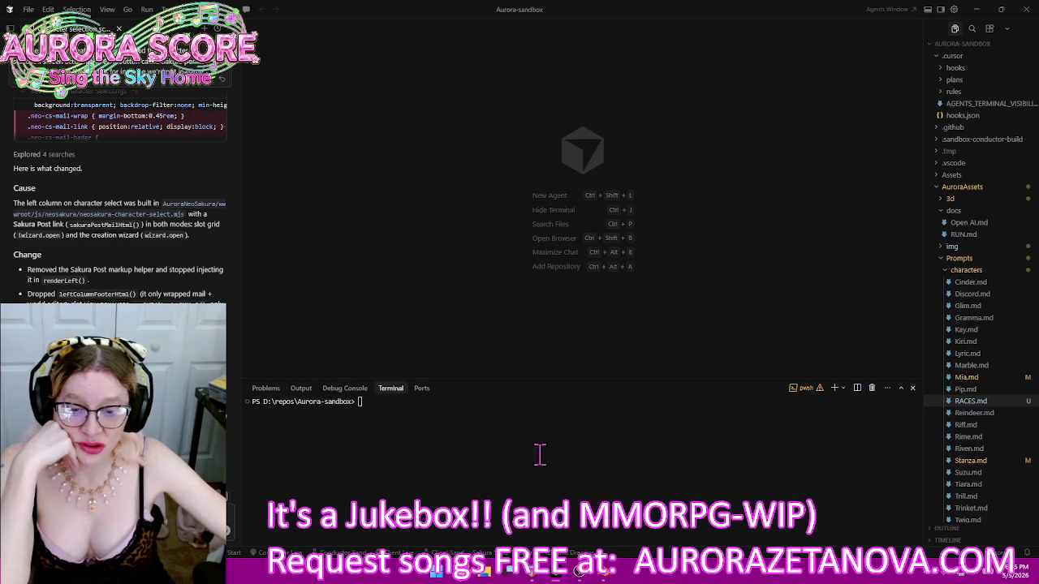
left_click(485, 553)
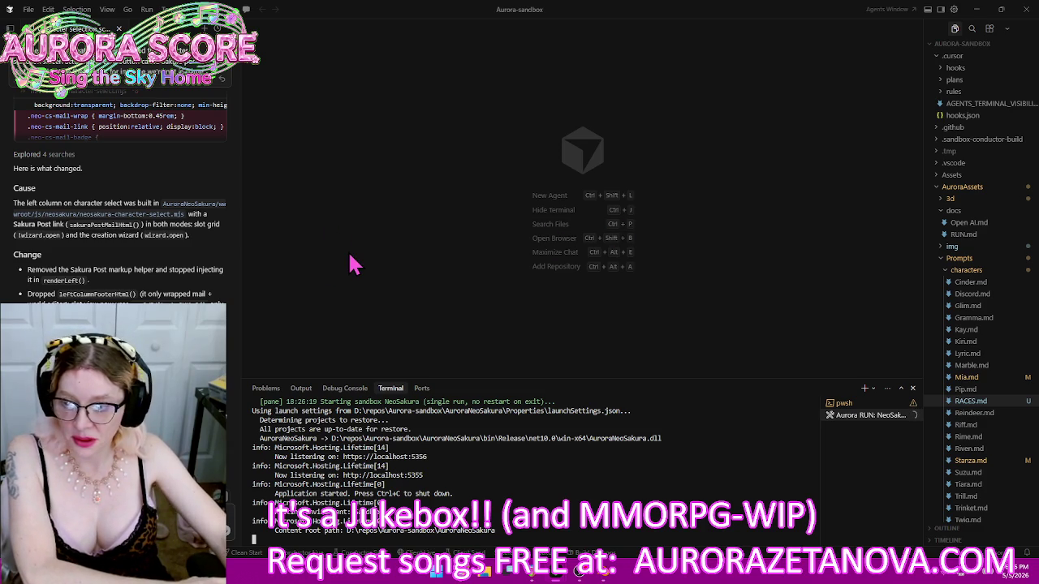
Bring Chrome forward to the NeoSakura sign-in page at localhost:5356/login
left_click(467, 573)
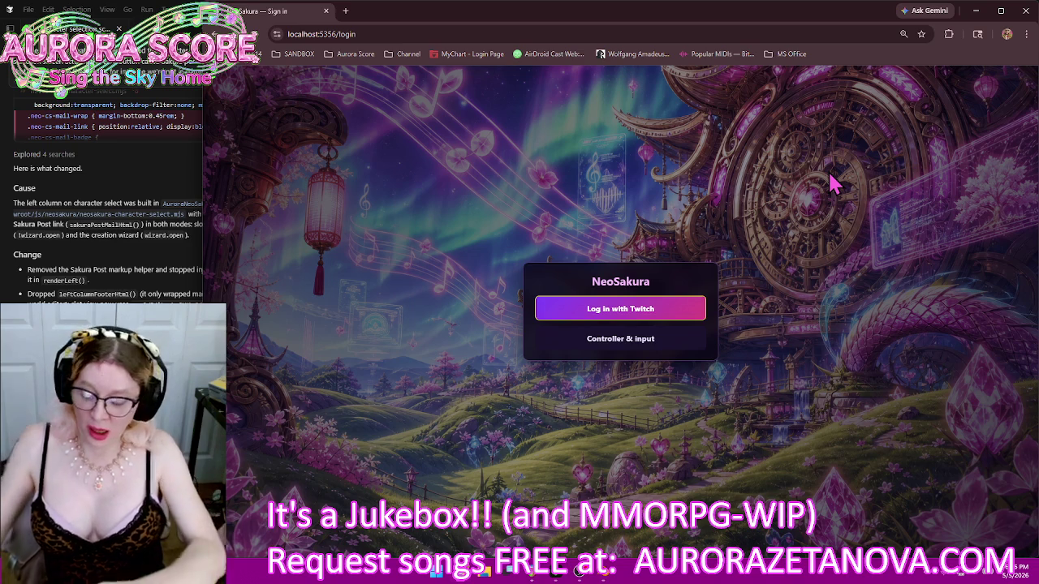
Continue to character select and move through the four empty character slots
key("Tab")
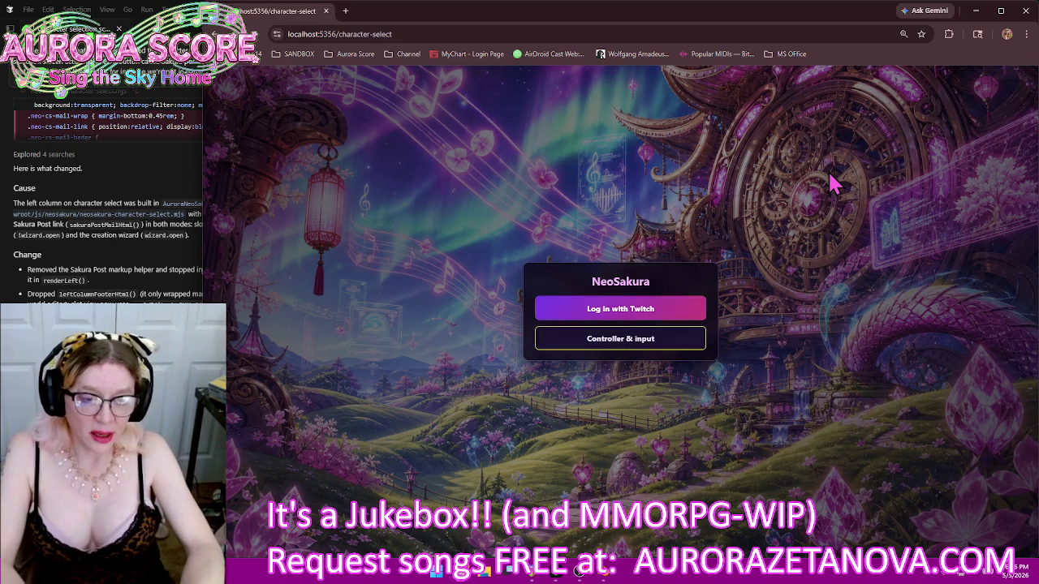
key("Down")
key("Down")
key("Up")
key("Up")
key("Up")
key("Down")
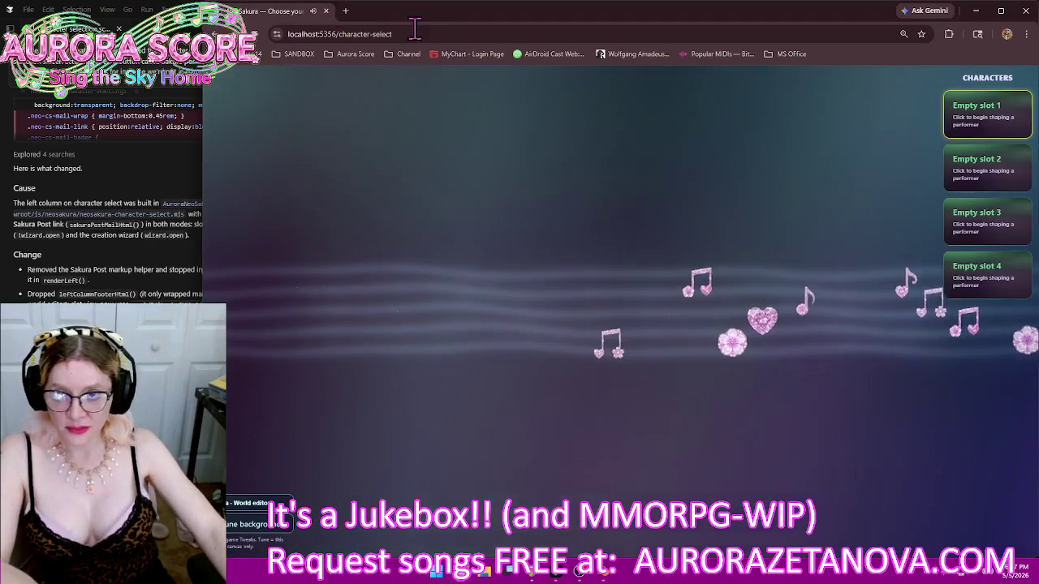
Send the coding agent a request in Cursor, then start creating a character in Empty slot 1
key("alt+Tab")
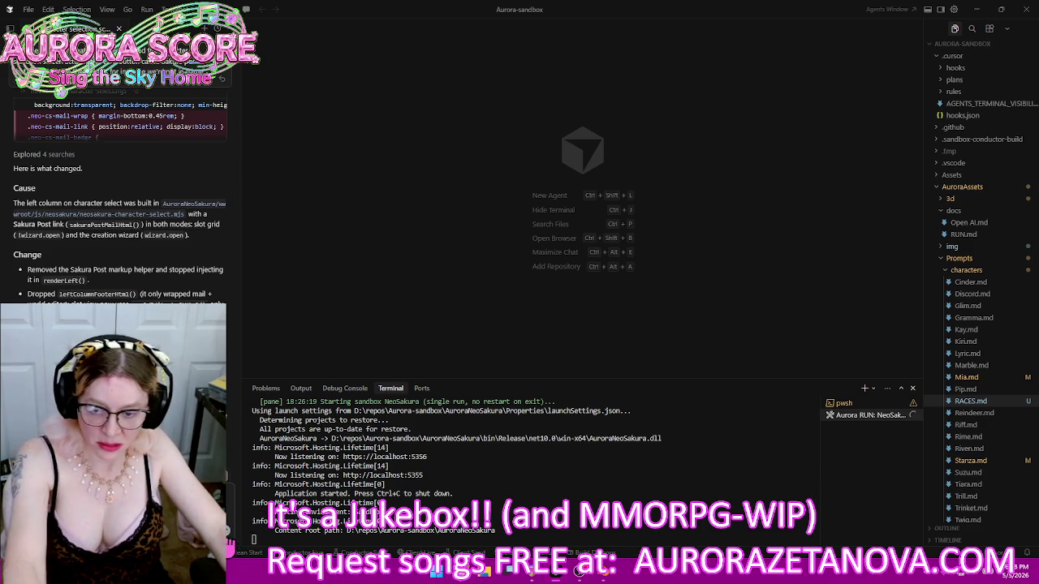
key("Return")
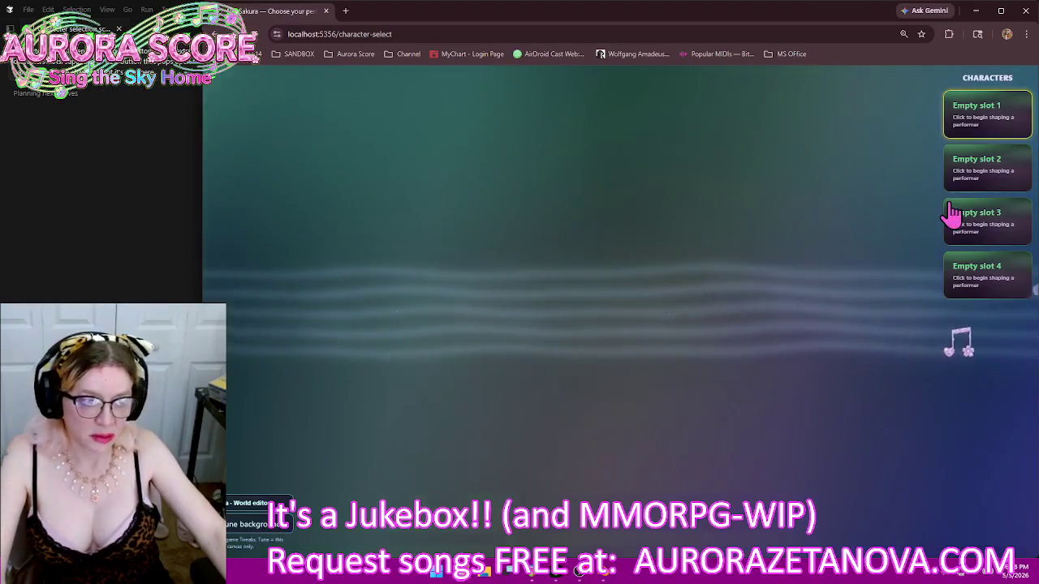
left_click(995, 99)
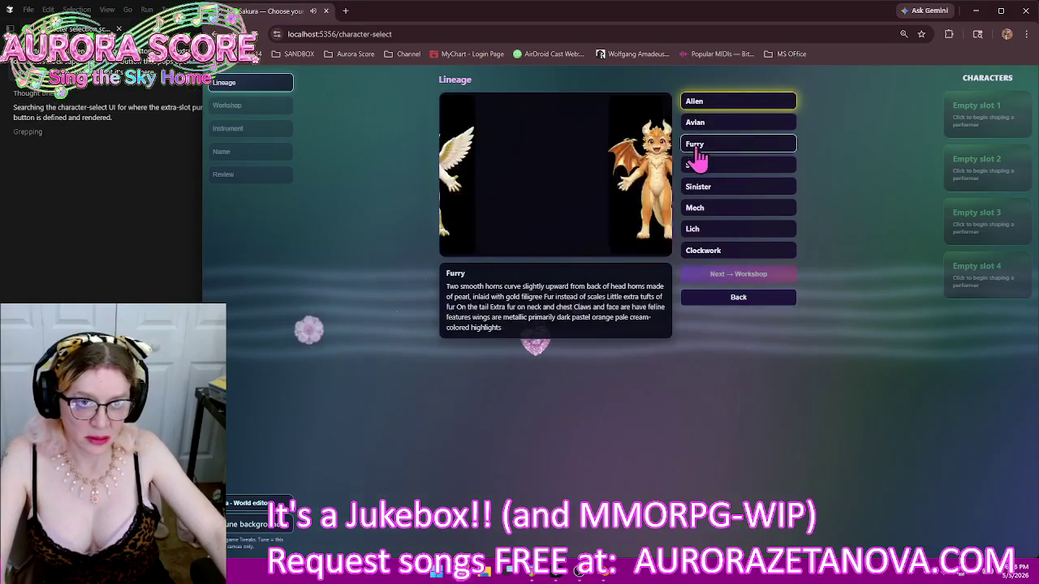
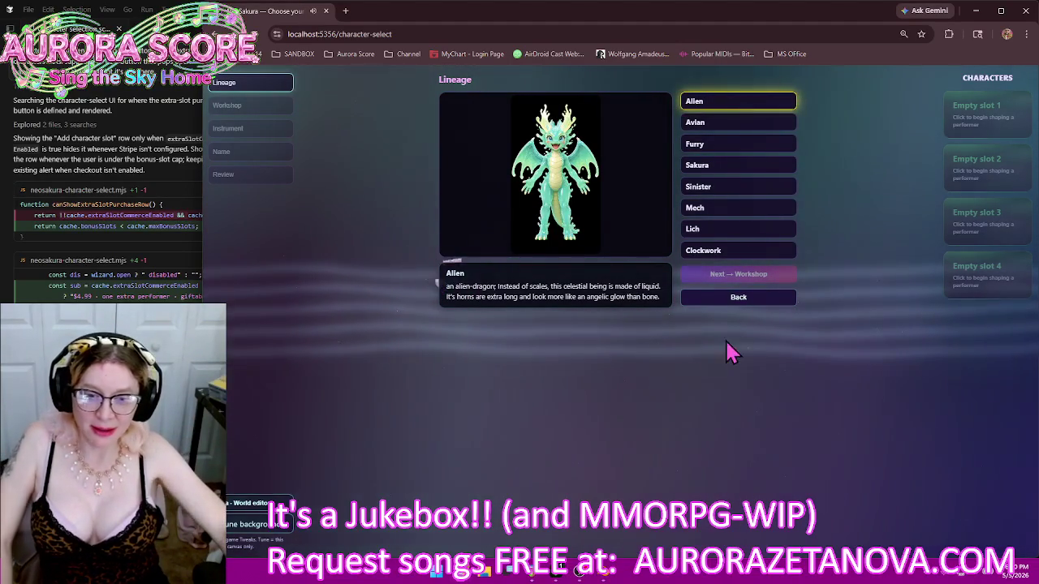
Switch briefly to the code editor, open and close a new Chrome tab, then bring up File Explorer
left_click(187, 399)
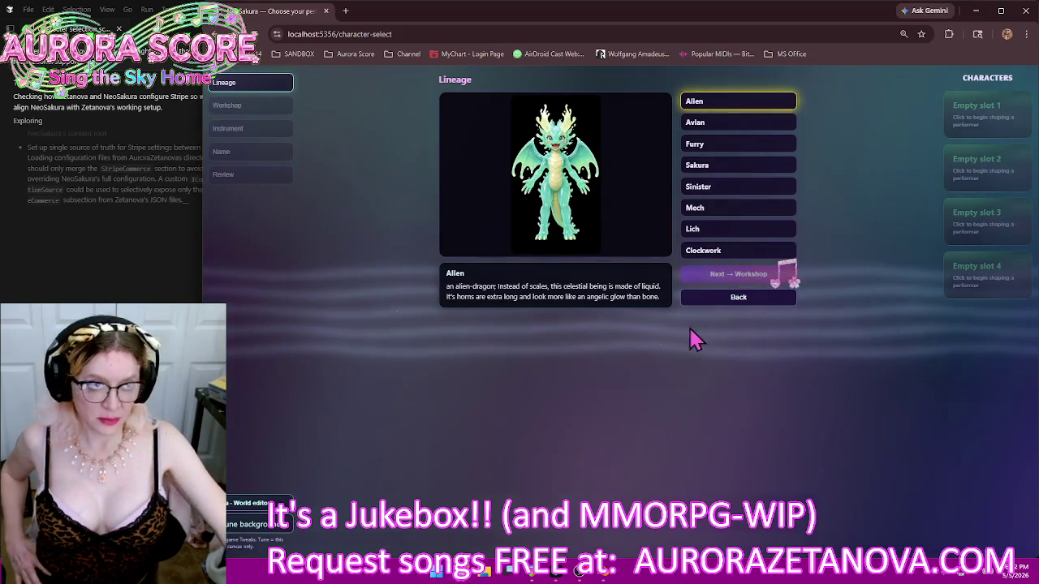
left_click(346, 12)
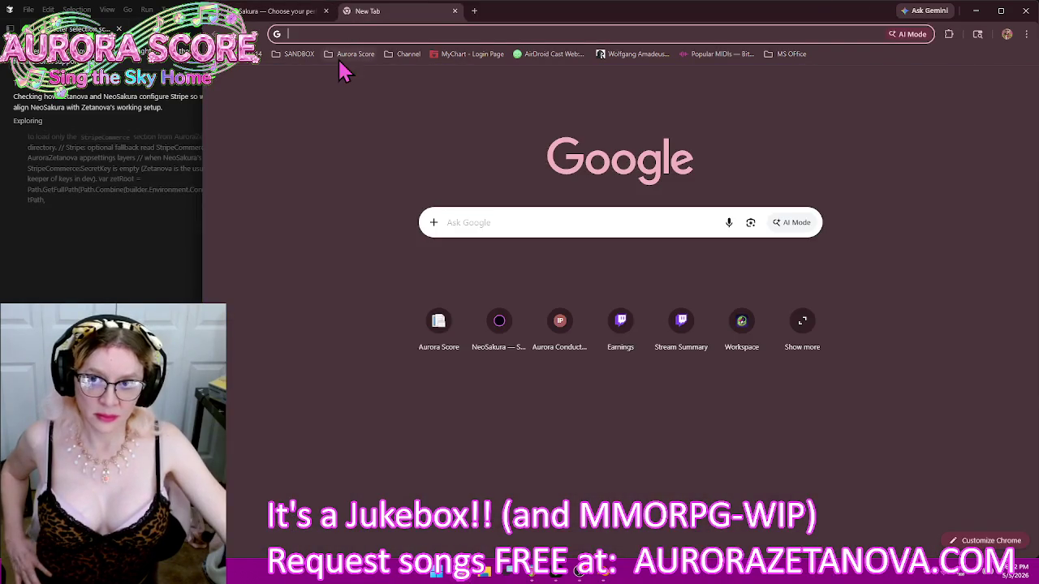
left_click(454, 10)
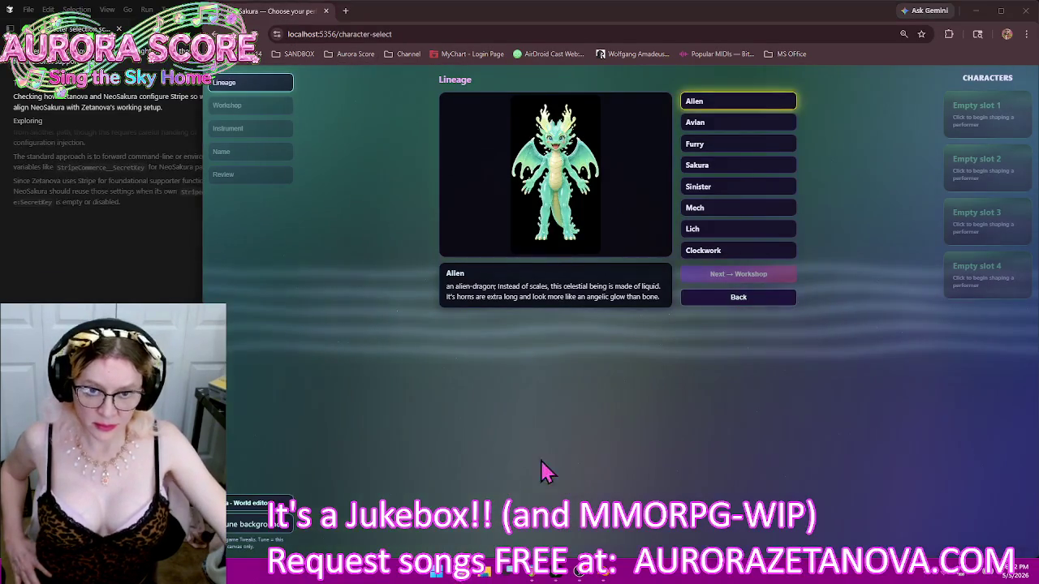
key("super+e")
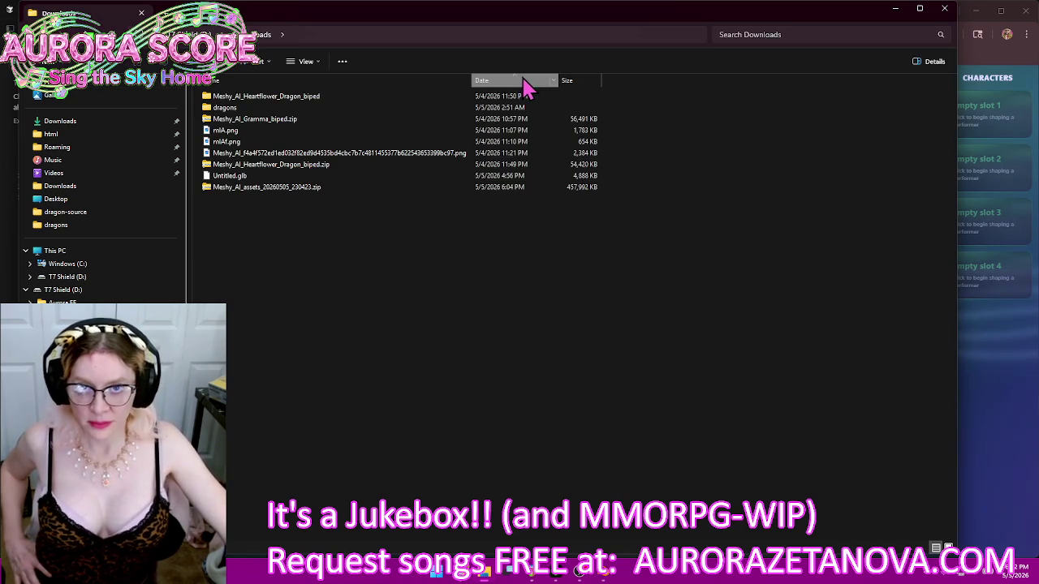
Sort Downloads by date and browse the first folder of Meshy_AI_assets_20260505_230423.zip, then close Explorer
left_click(526, 87)
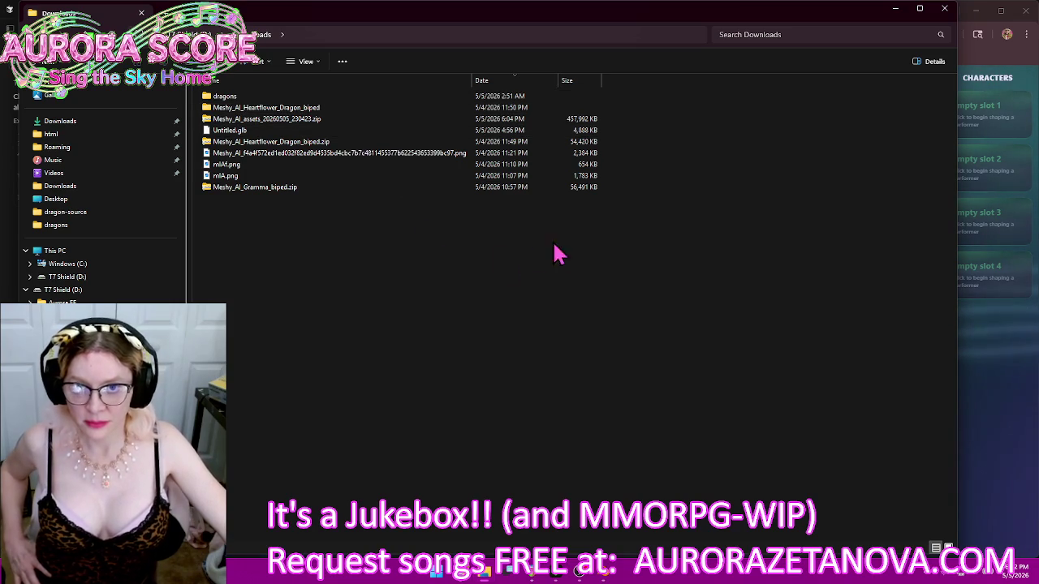
left_click(474, 119)
double_click(333, 118)
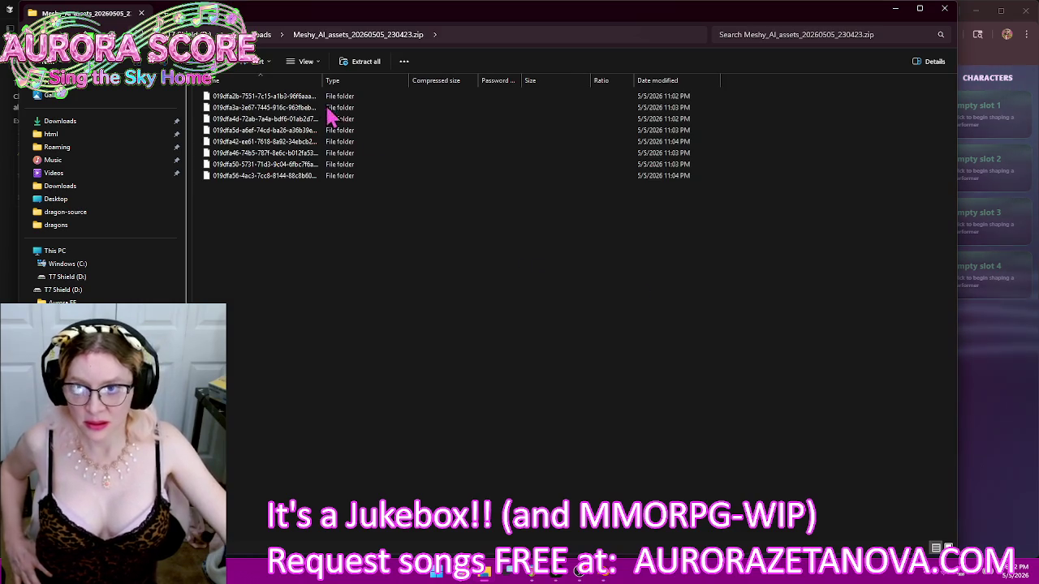
left_click_drag(324, 81, 434, 81)
double_click(285, 97)
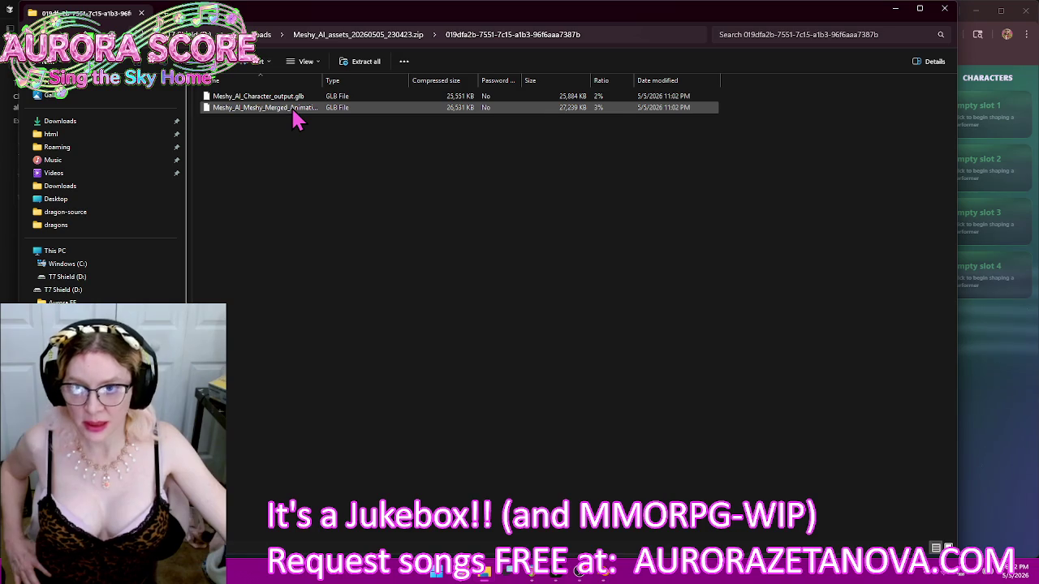
left_click(945, 8)
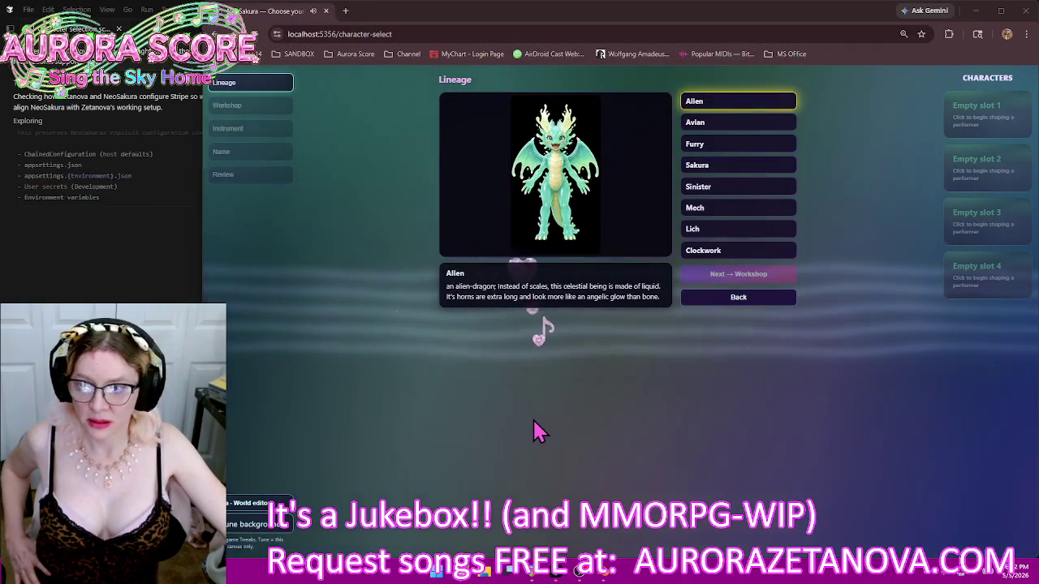
In a new tab, go to Meshy's Workspace from the Aurora Score bookmarks folder
left_click(349, 12)
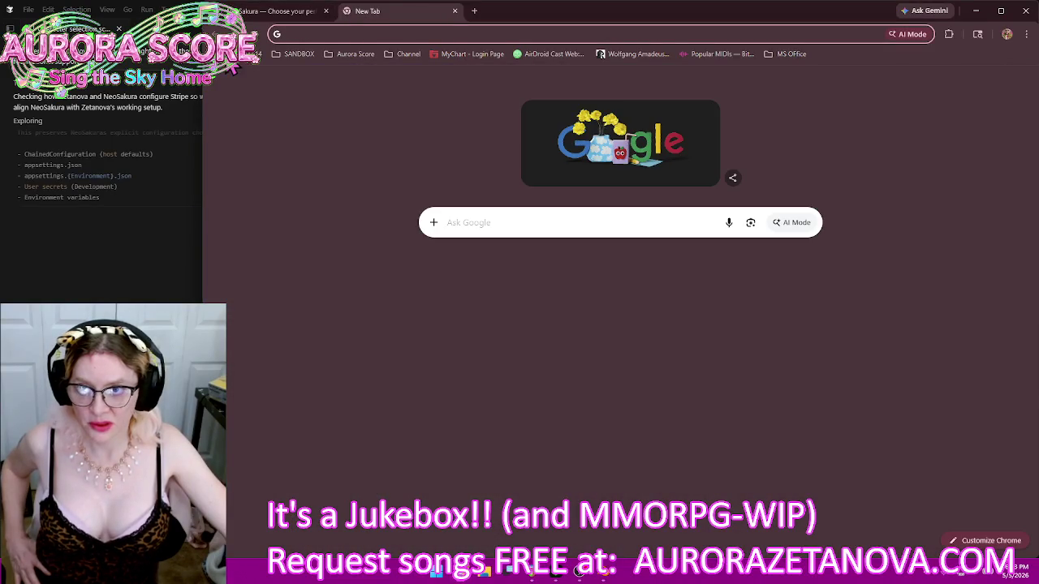
left_click(345, 56)
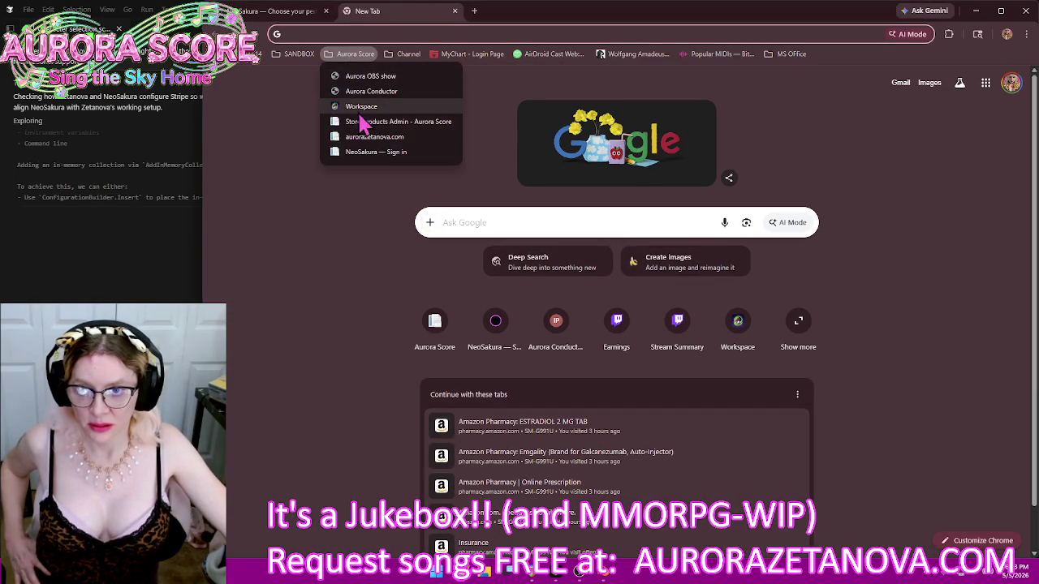
left_click(365, 105)
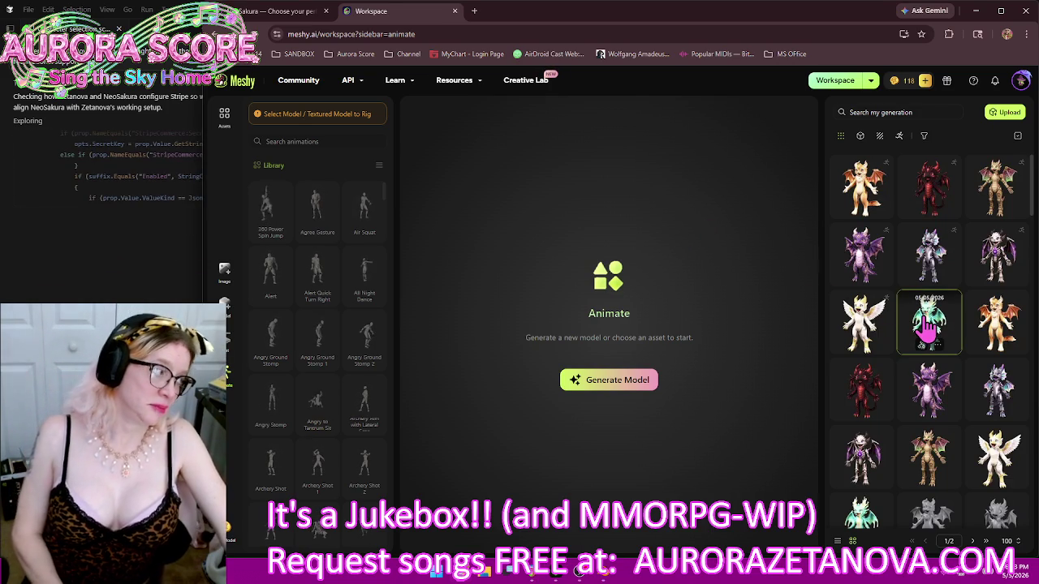
Load the teal dragon from My generation and orbit the view to inspect it
left_click(928, 324)
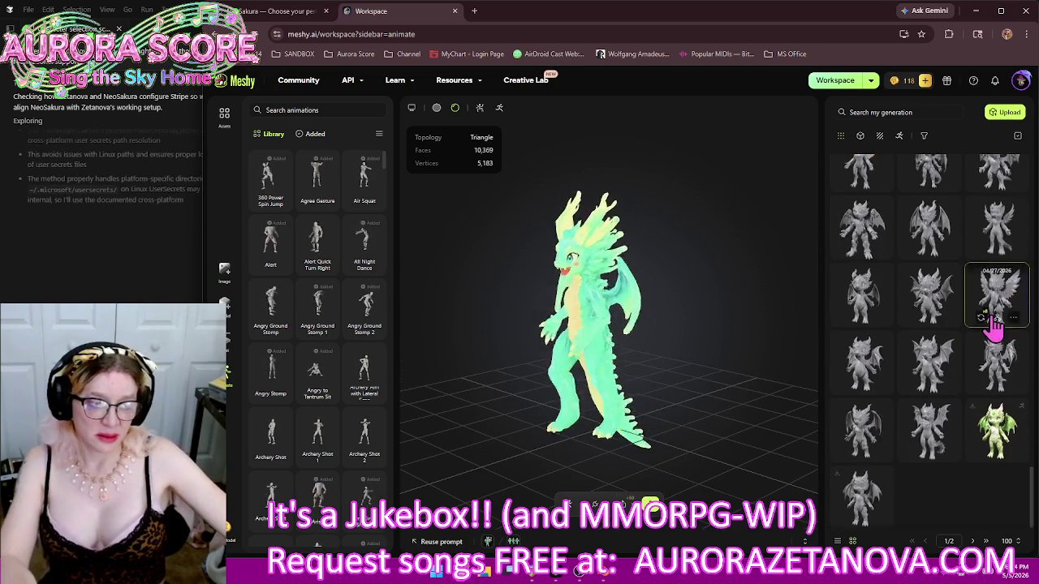
scroll(994, 328, "up", 1)
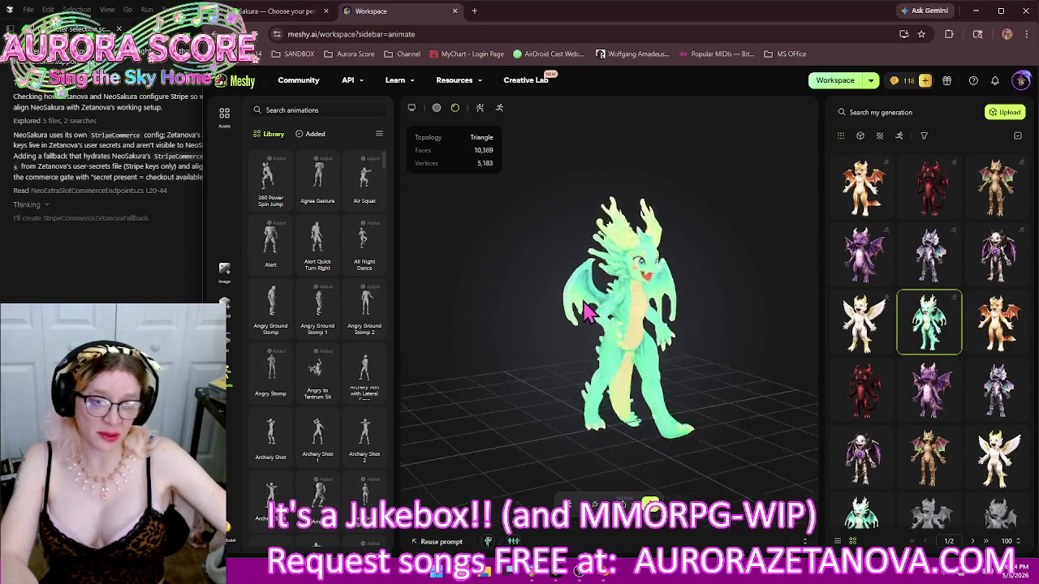
left_click_drag(558, 325, 557, 341)
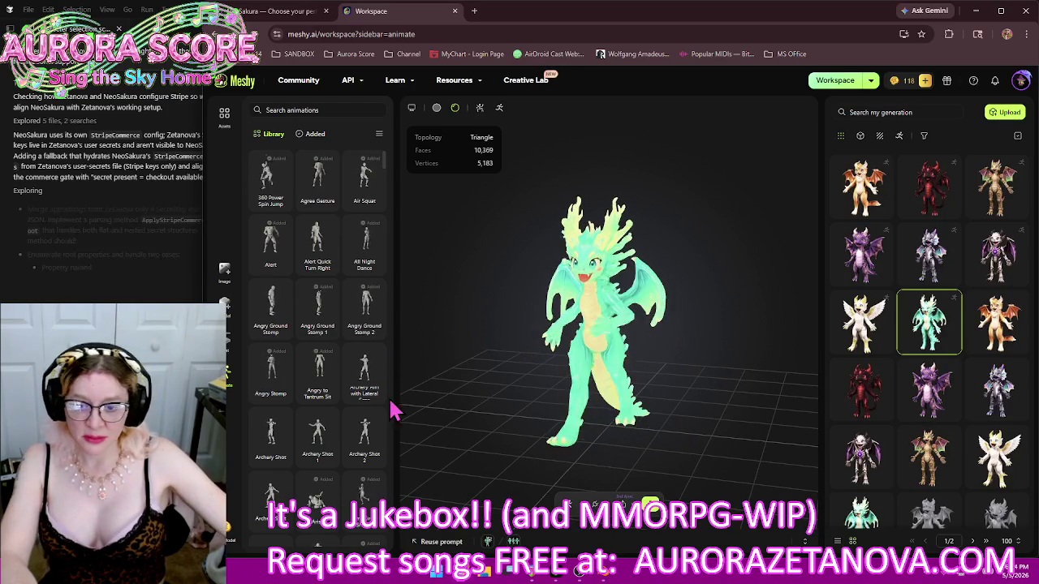
scroll(359, 301, "down", 5)
scroll(359, 311, "down", 2)
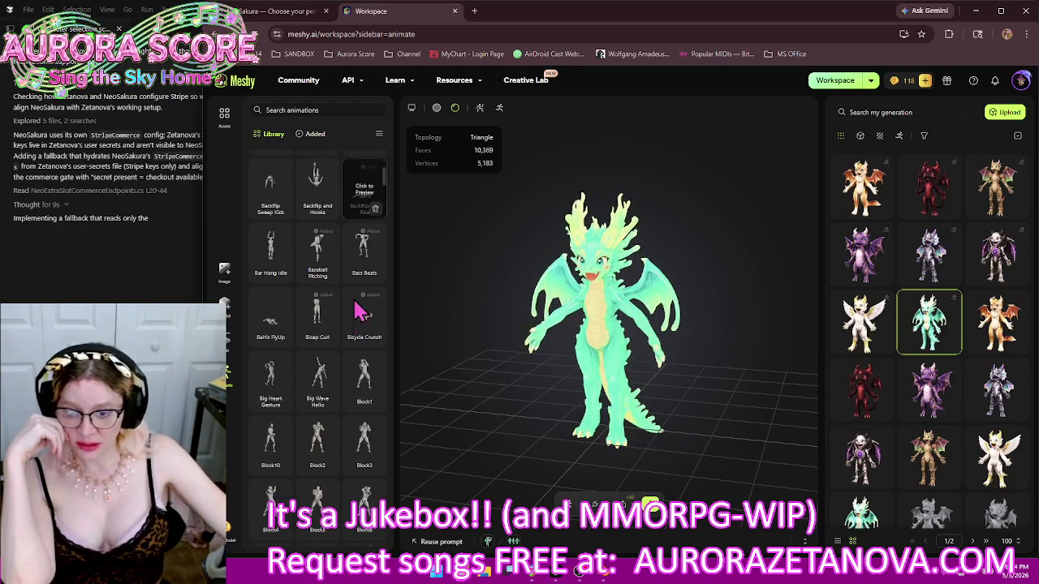
Remove Alert, Air Squat, Angry Ground Stomp, Backflip, Bass Beats and other extras from Added
left_click(311, 133)
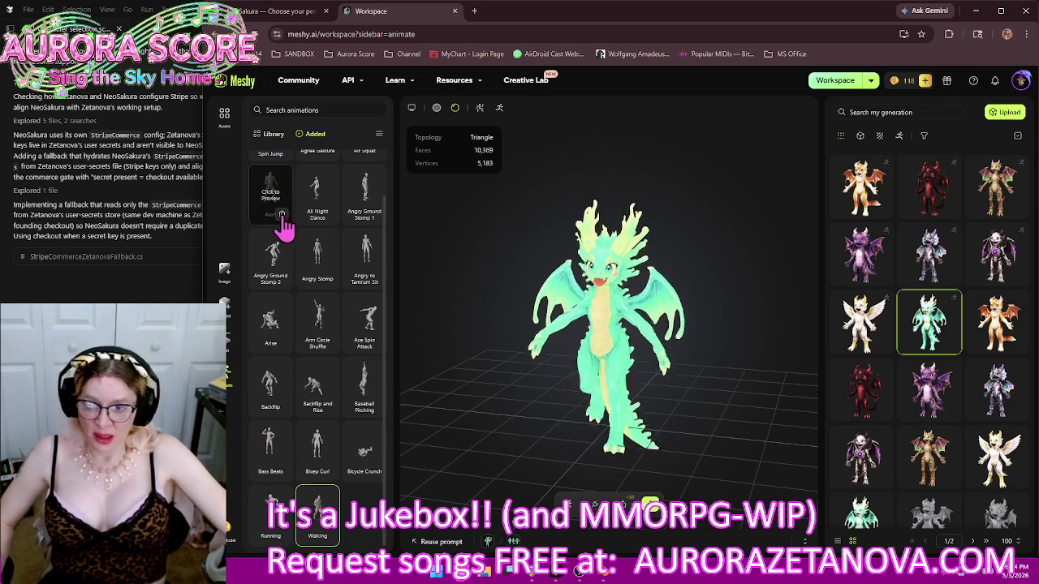
left_click(283, 214)
left_click(330, 203)
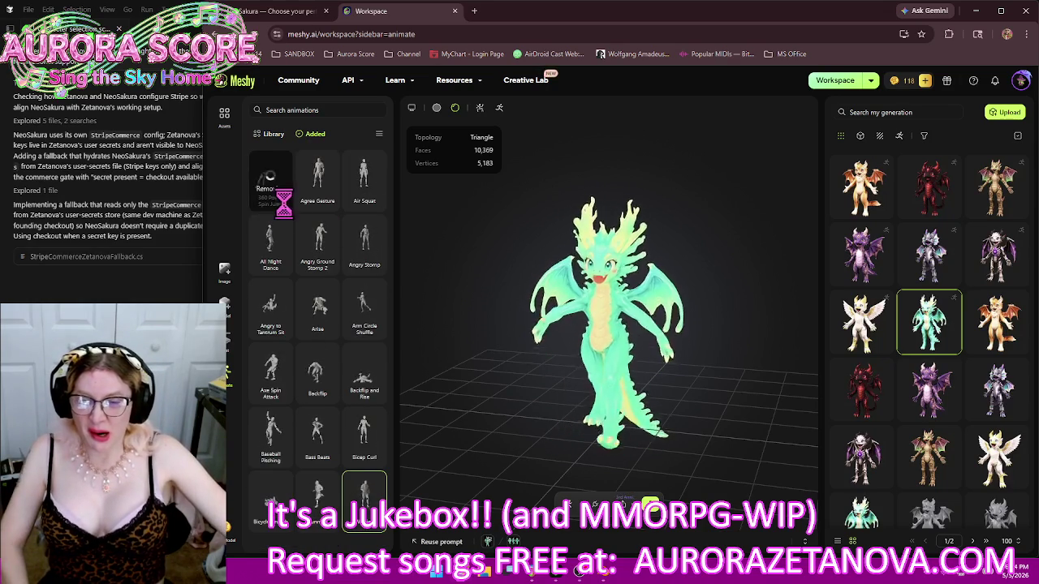
left_click(332, 203)
left_click(283, 203)
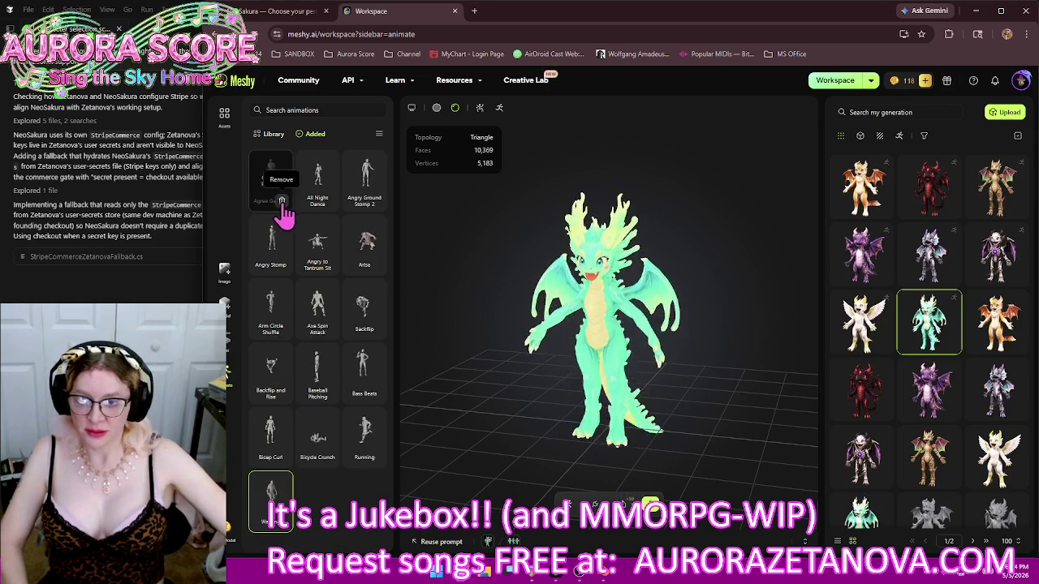
left_click(329, 203)
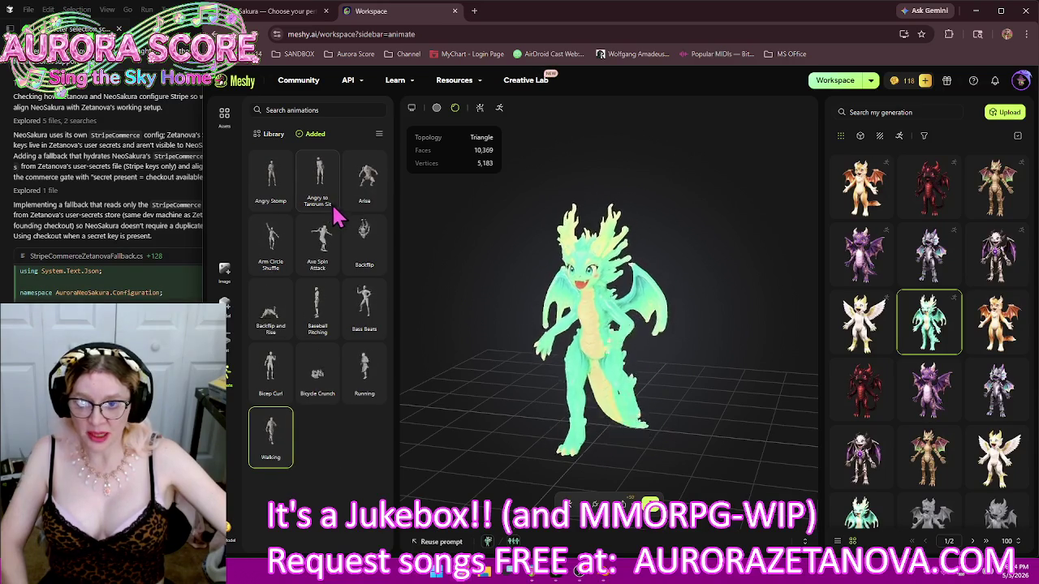
left_click(329, 203)
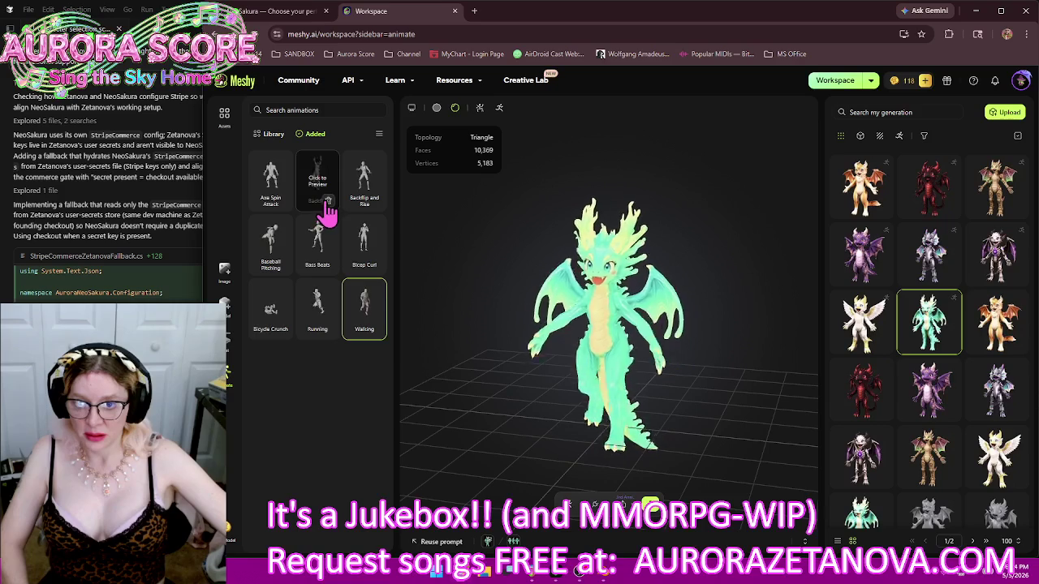
left_click(281, 203)
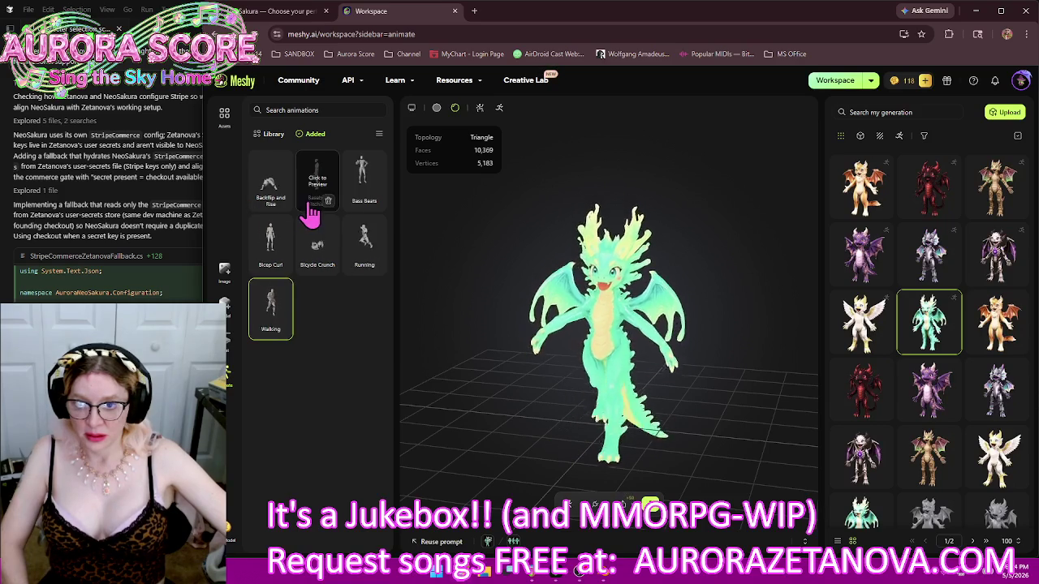
left_click(328, 201)
left_click(281, 203)
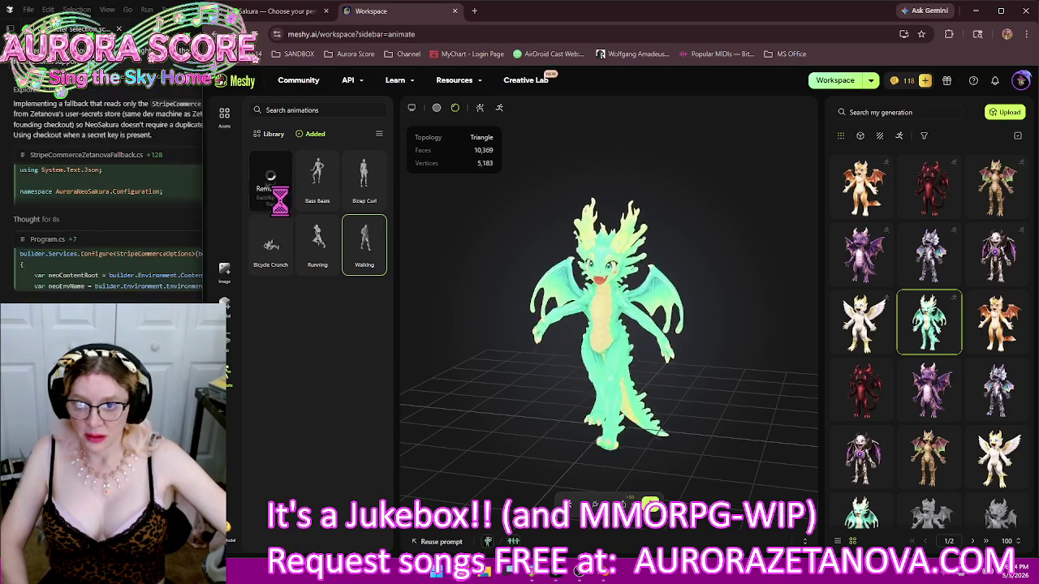
mouse_move(317, 243)
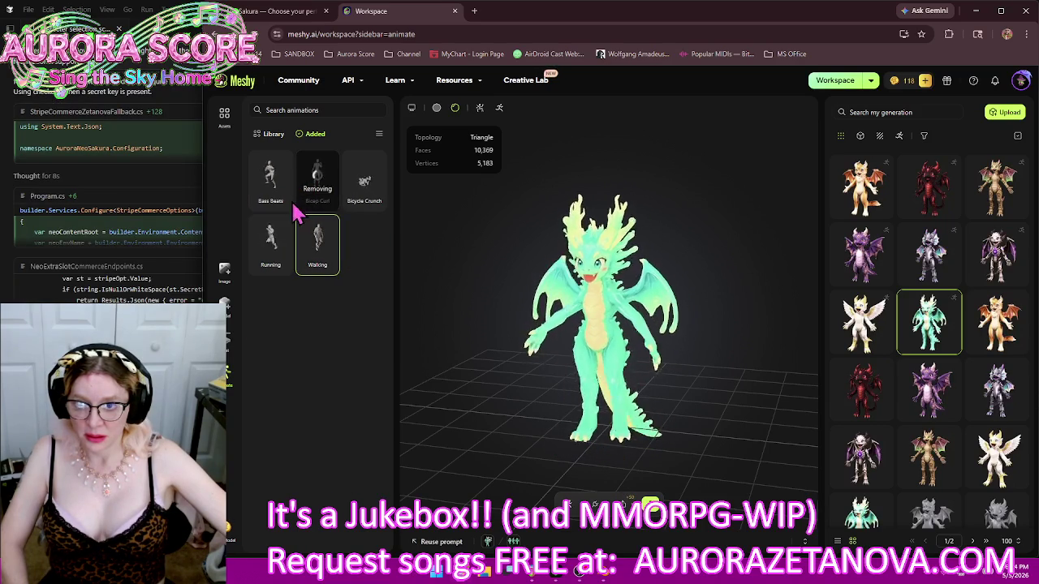
left_click(281, 203)
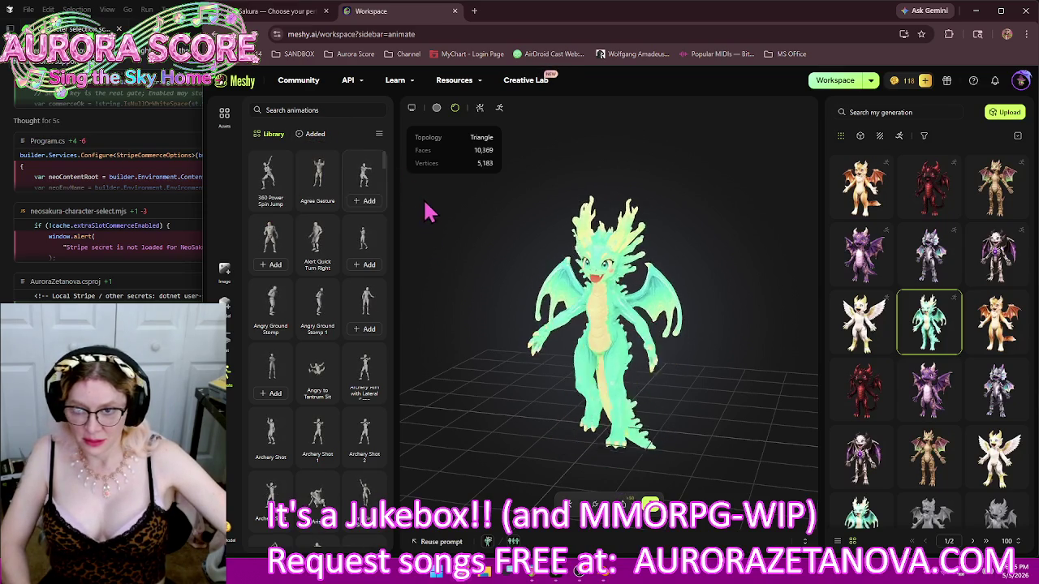
Review the remaining added animations, then add Big Heart Gesture and Big Wave Hello
left_click(314, 134)
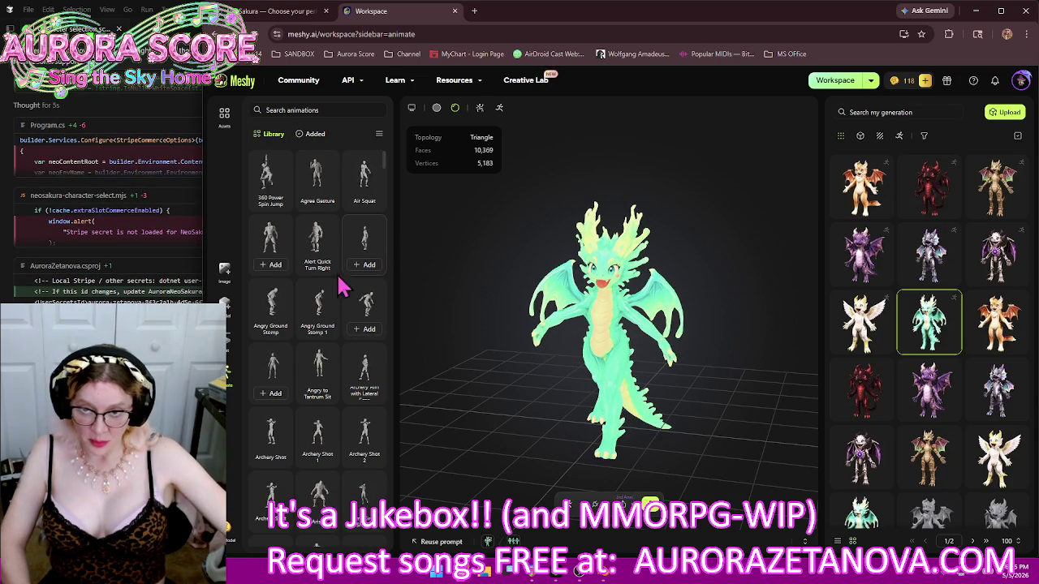
scroll(331, 243, "down", 5)
scroll(333, 280, "down", 5)
scroll(335, 280, "down", 5)
scroll(337, 280, "up", 4)
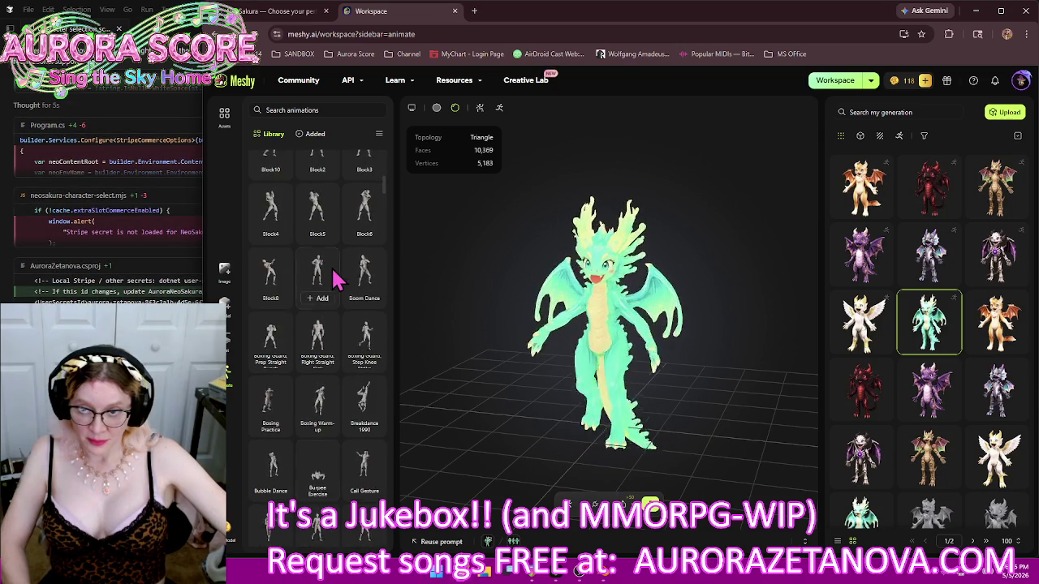
scroll(337, 280, "up", 1)
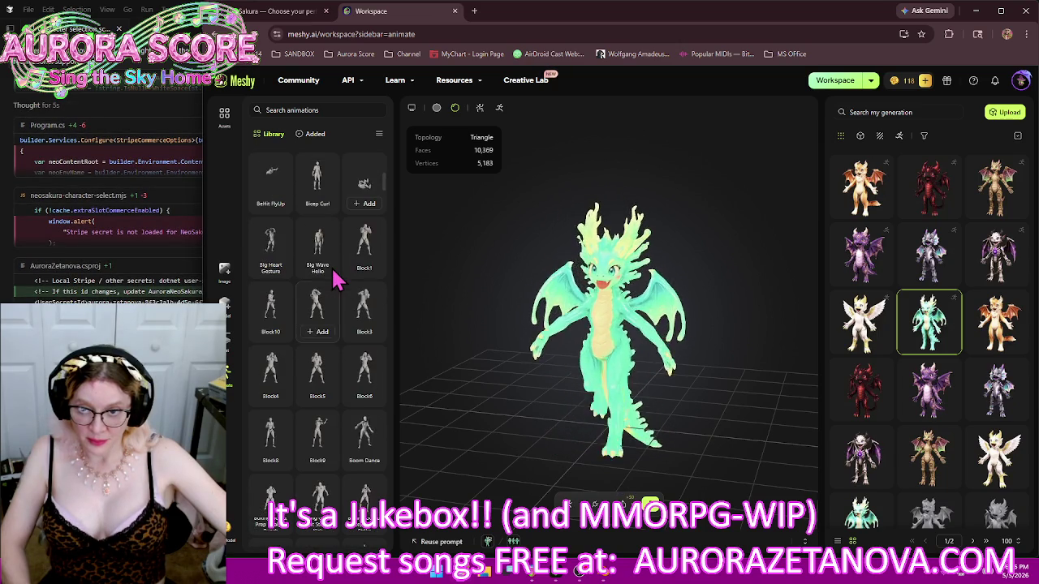
left_click(272, 271)
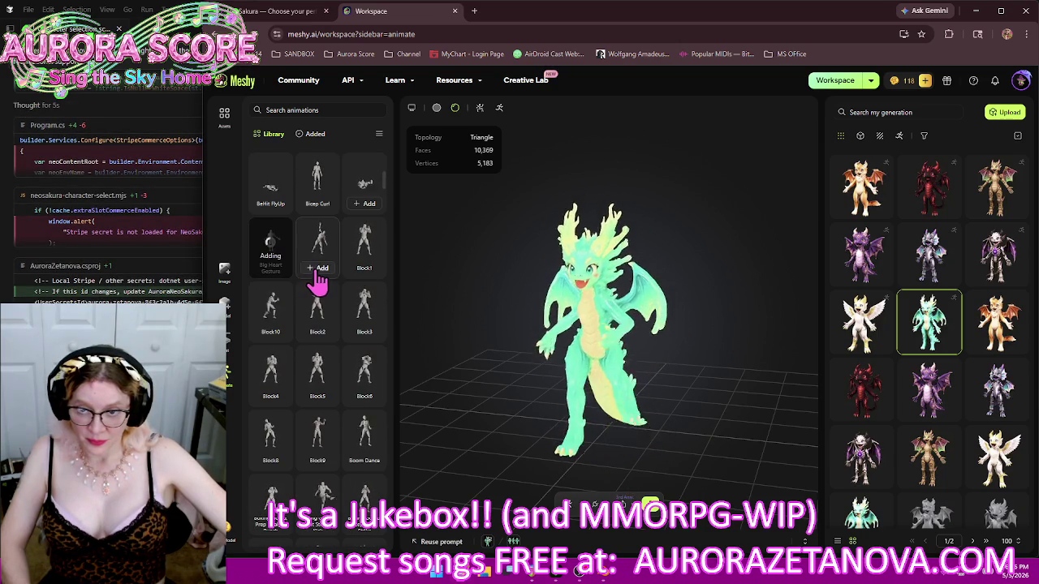
left_click(319, 268)
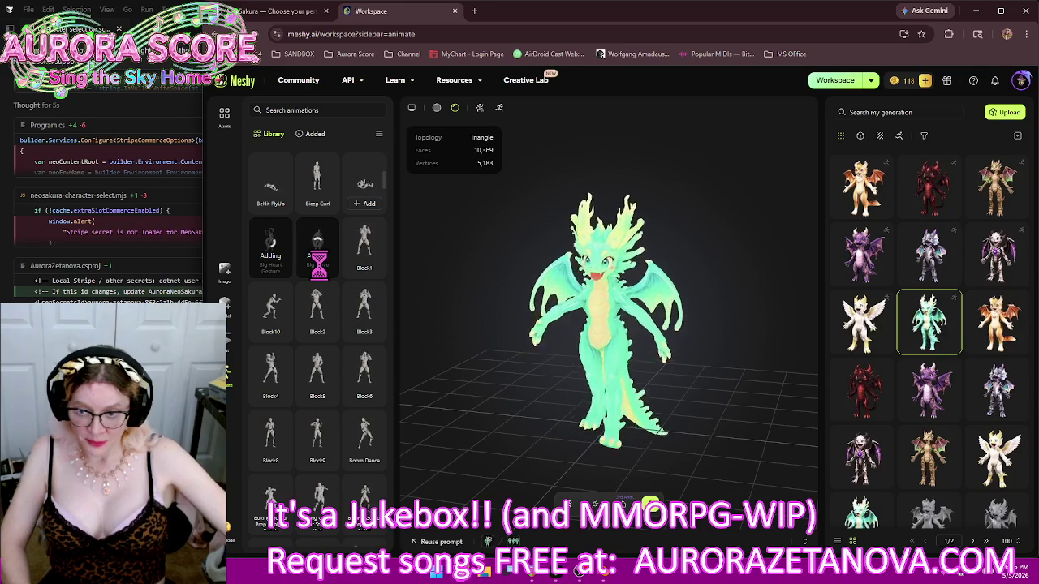
Add Boxing Guard Right Straight Kick, Boxing Warm-up, Bubble Dance, Burpee Exercise, Cardio Dance, Carry Heavy Object Walk, Casual Walk
scroll(339, 317, "down", 2)
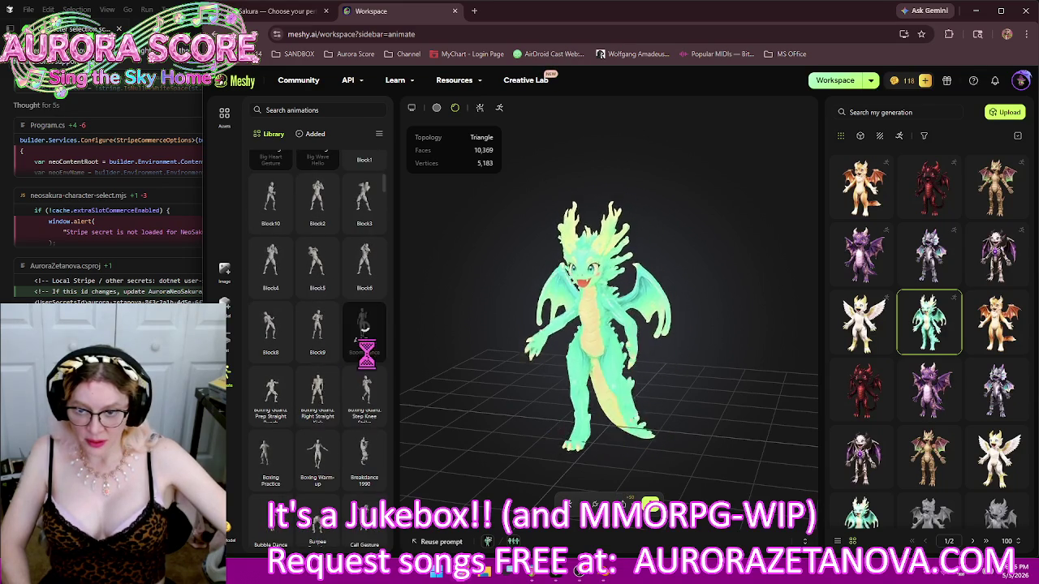
scroll(298, 325, "down", 2)
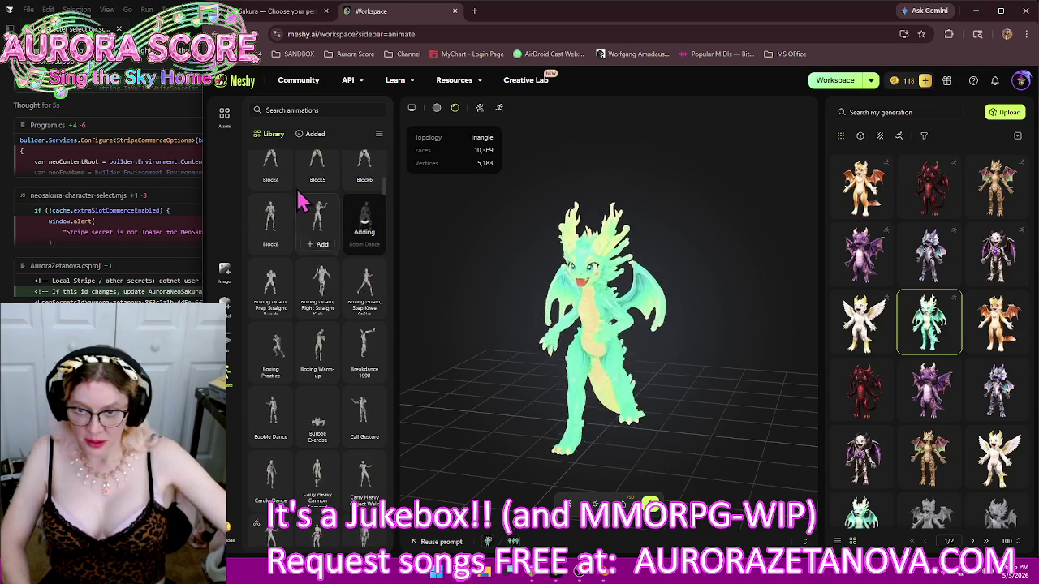
left_click(323, 310)
scroll(280, 261, "down", 1)
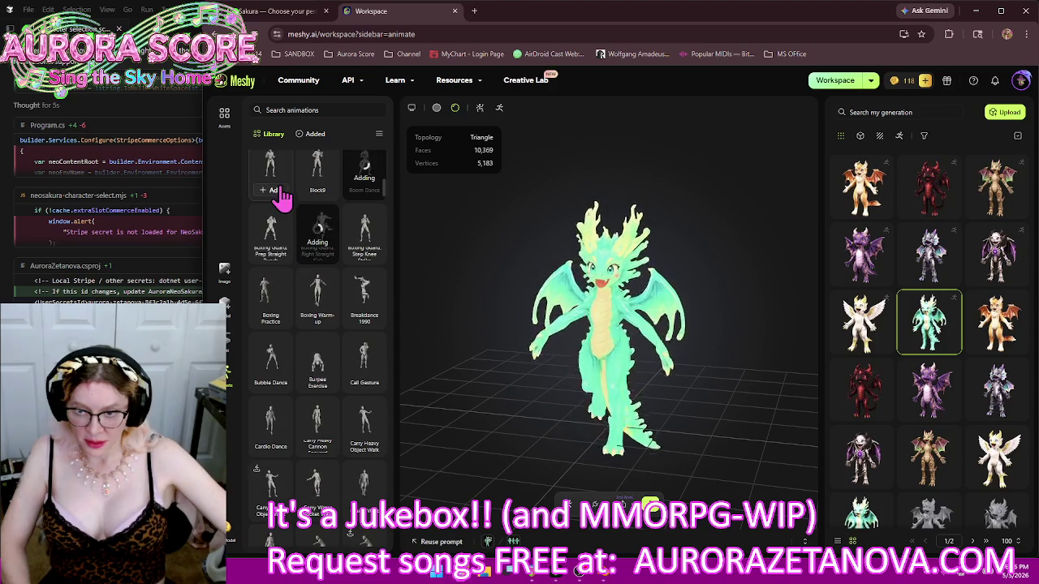
left_click(319, 319)
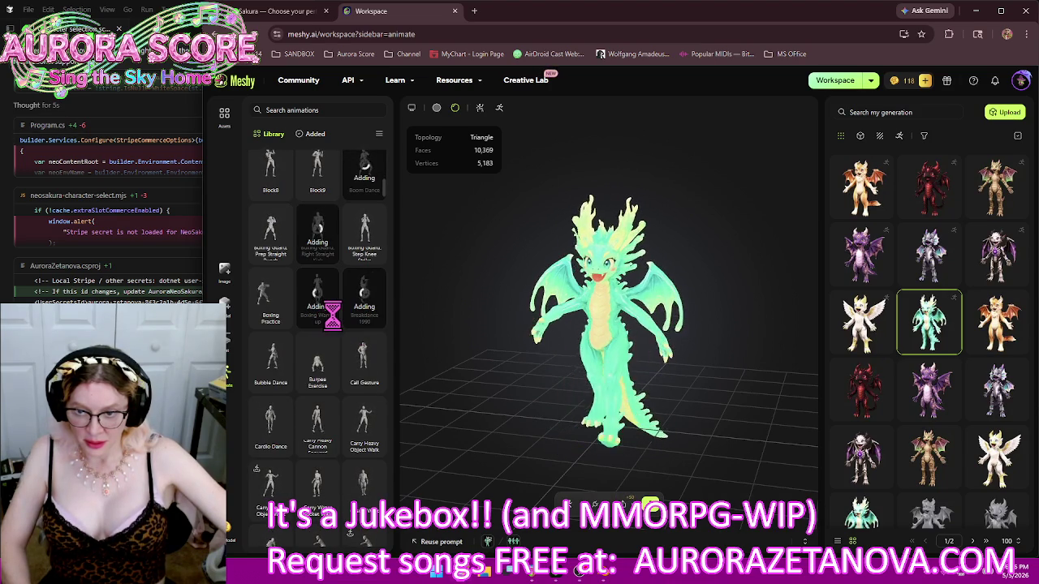
left_click(274, 388)
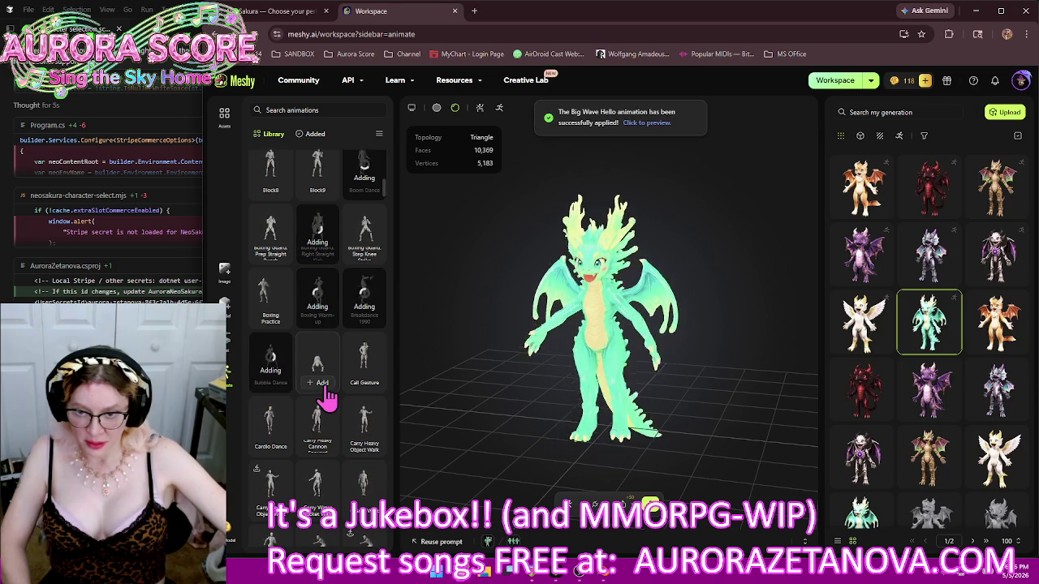
left_click(322, 383)
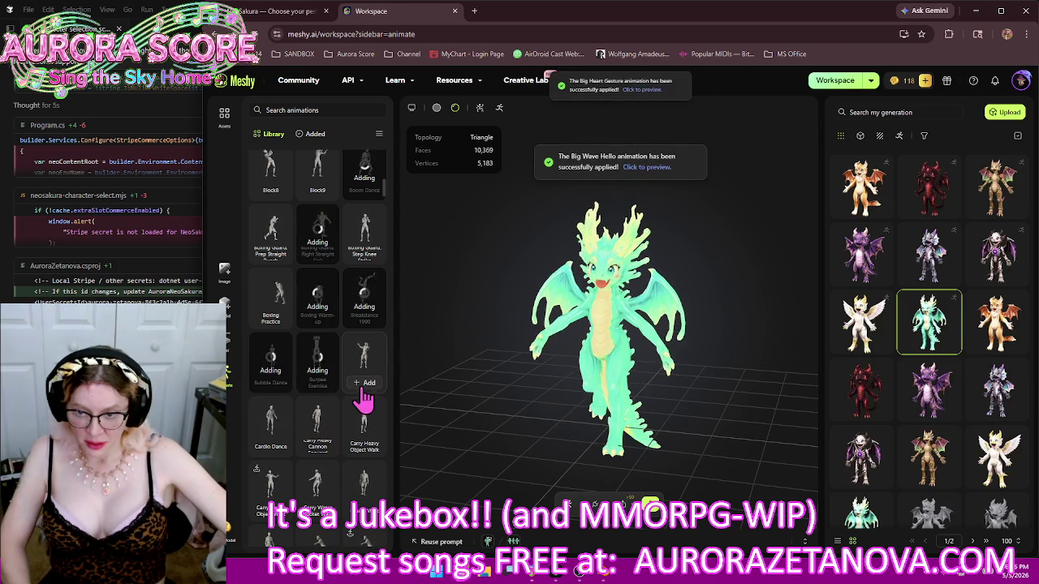
left_click(273, 450)
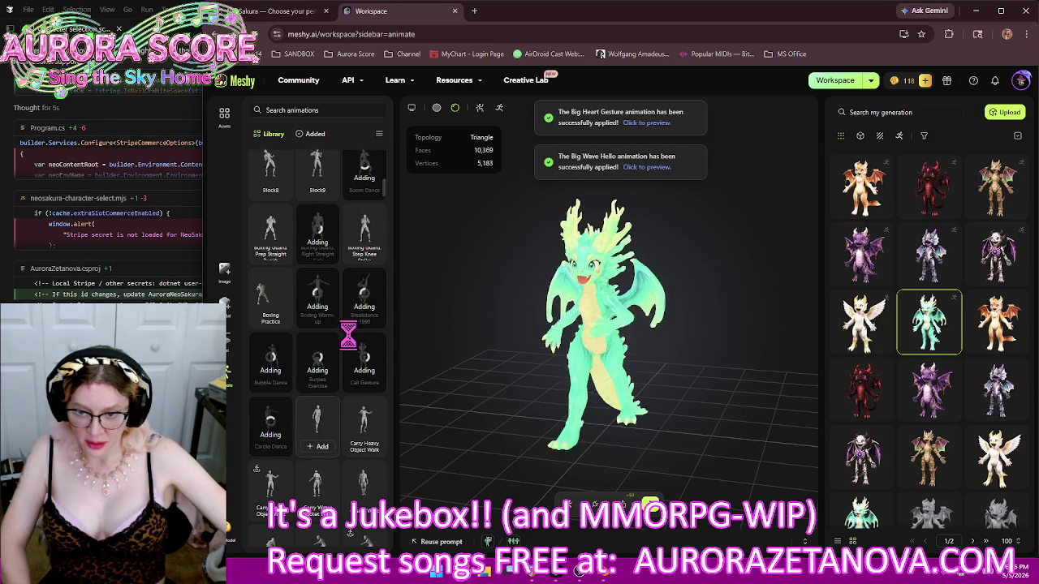
scroll(361, 341, "down", 1)
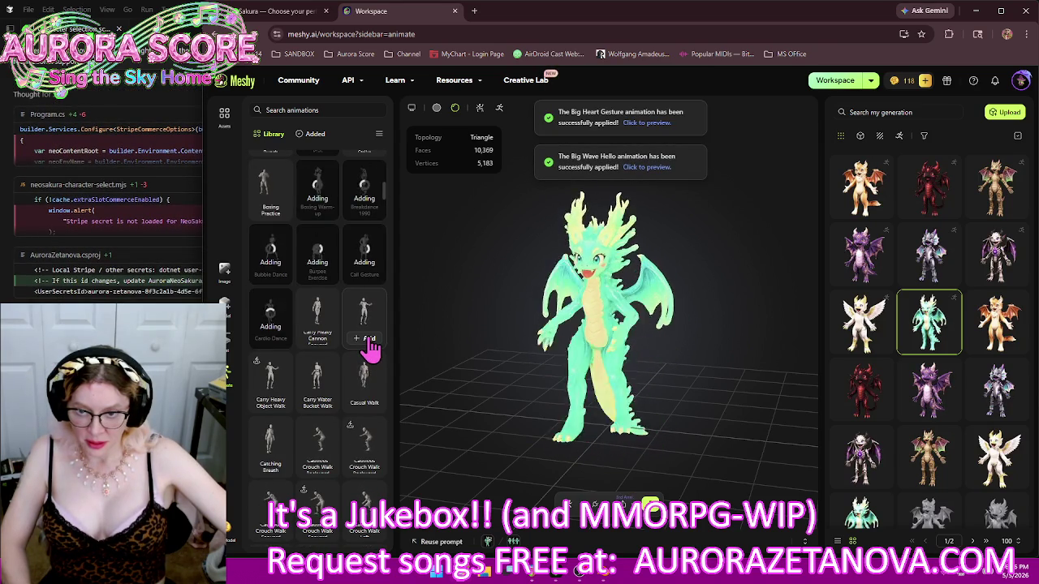
left_click(272, 402)
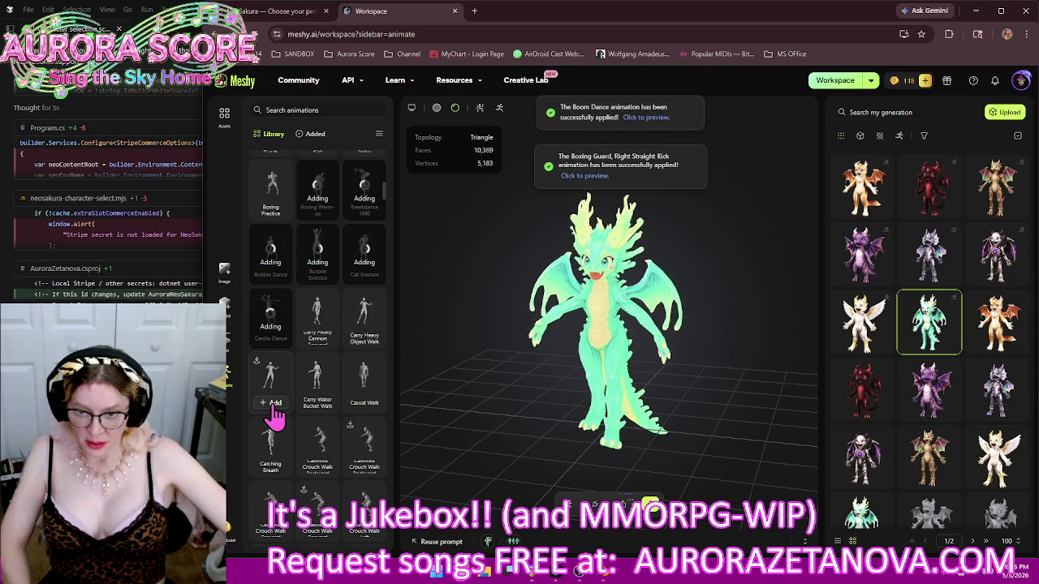
left_click(369, 403)
Add Chair Sit Idle Female and Male, Charged Ground Slam, Charged Slash, Charged Spell Cast and Charged Spell Cast 1
scroll(329, 385, "down", 2)
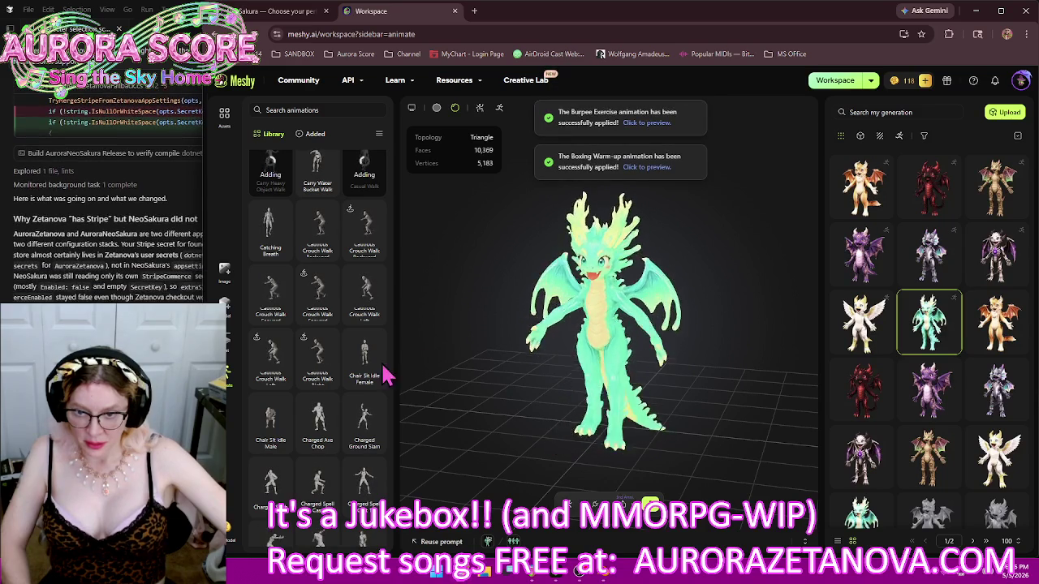
left_click(366, 385)
left_click(264, 442)
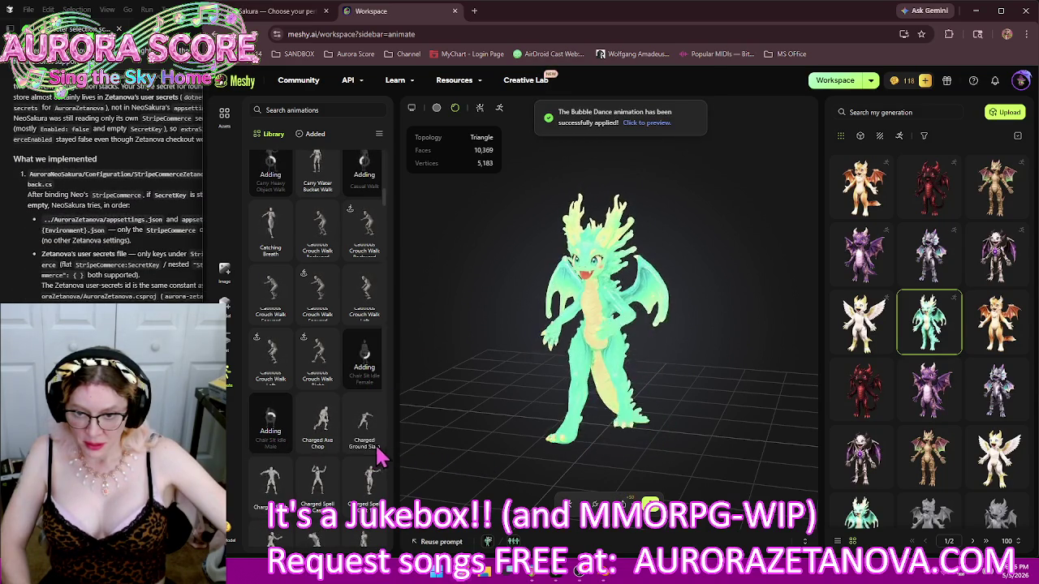
left_click(364, 443)
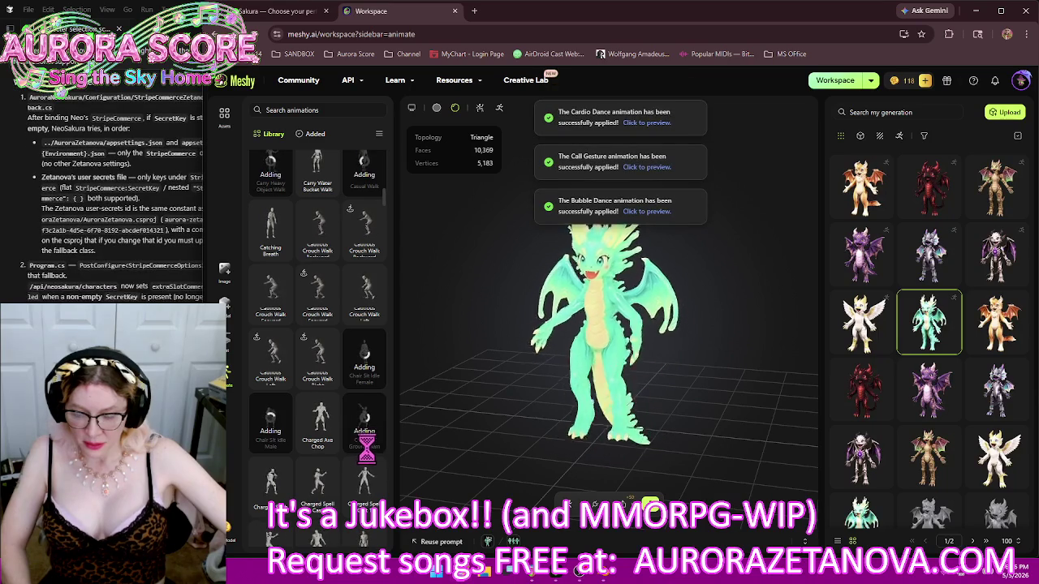
scroll(367, 461, "down", 2)
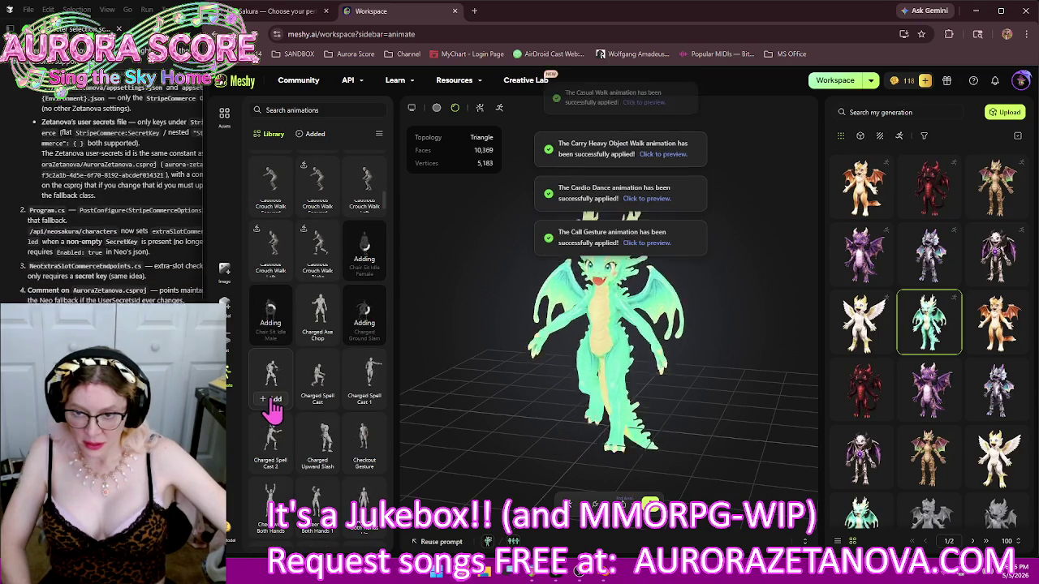
left_click(275, 398)
left_click(319, 398)
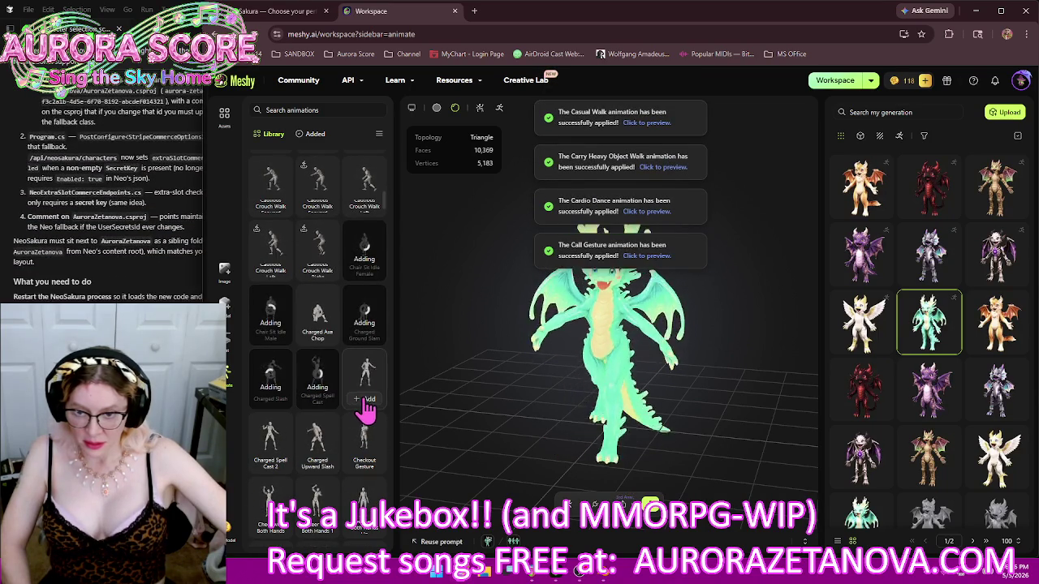
left_click(365, 399)
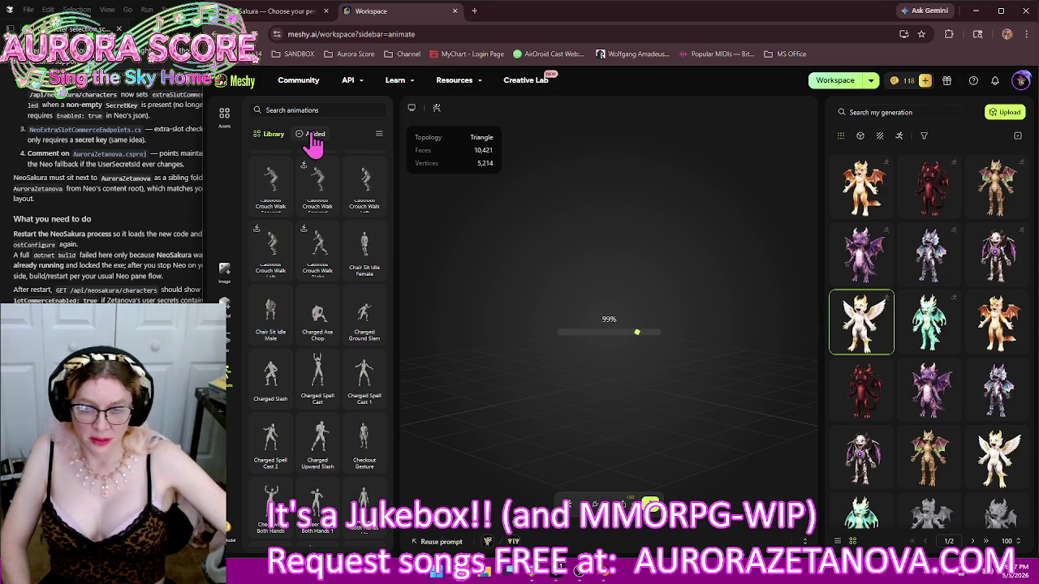
Delete Alert, Air Squat, 360 Power Spin Jump, Agree Gesture, Bass Beats and others, keeping Running and Walking
left_click(312, 136)
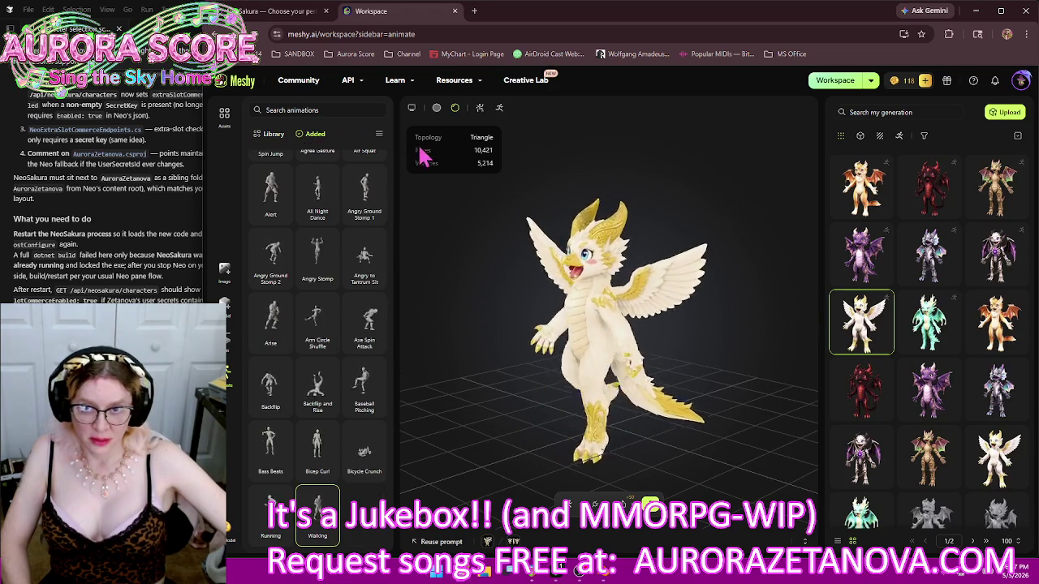
left_click(276, 214)
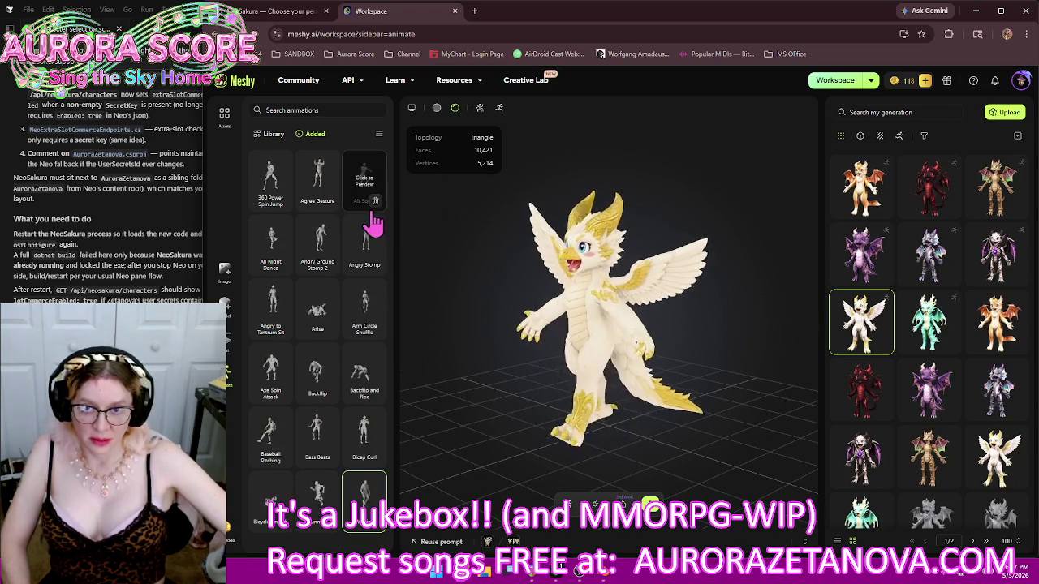
left_click(375, 203)
left_click(281, 200)
left_click(281, 201)
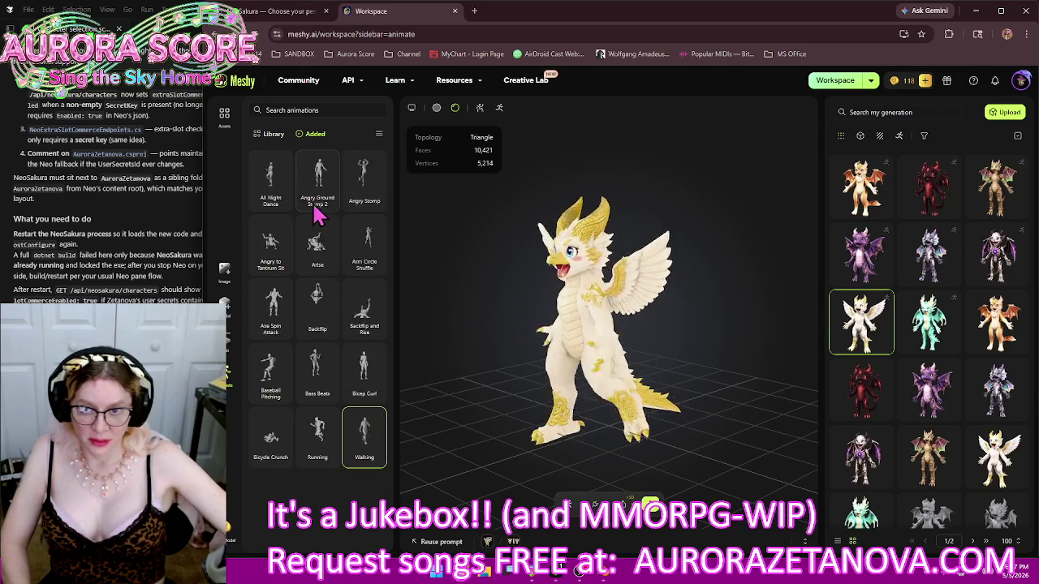
left_click(371, 211)
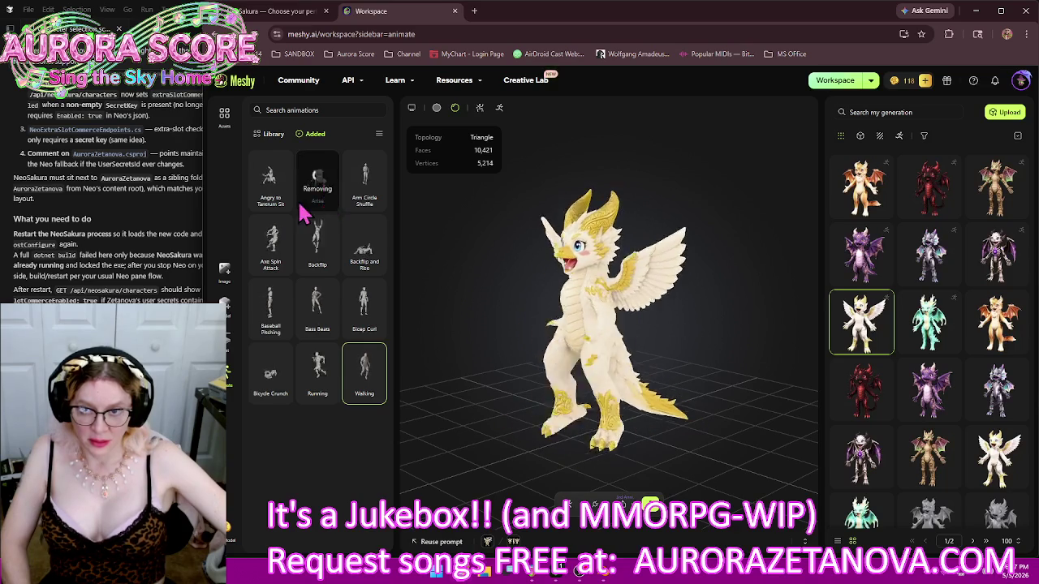
left_click(328, 203)
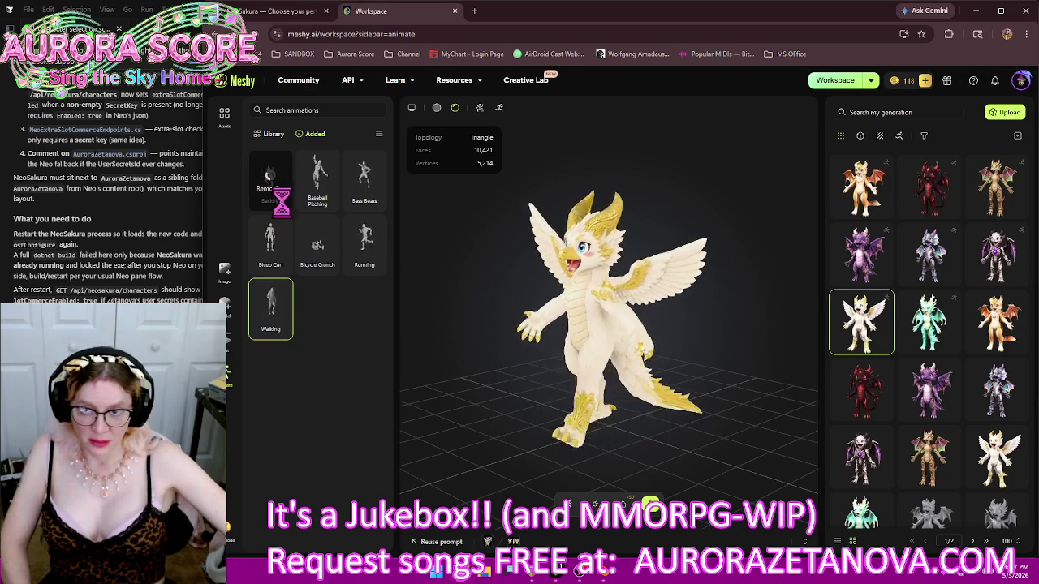
left_click(329, 202)
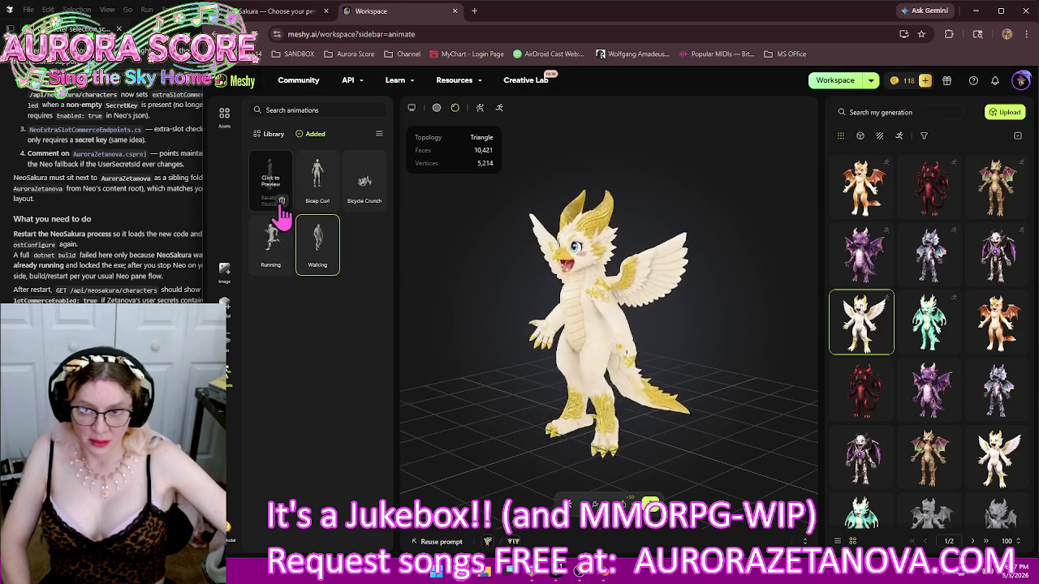
left_click(328, 201)
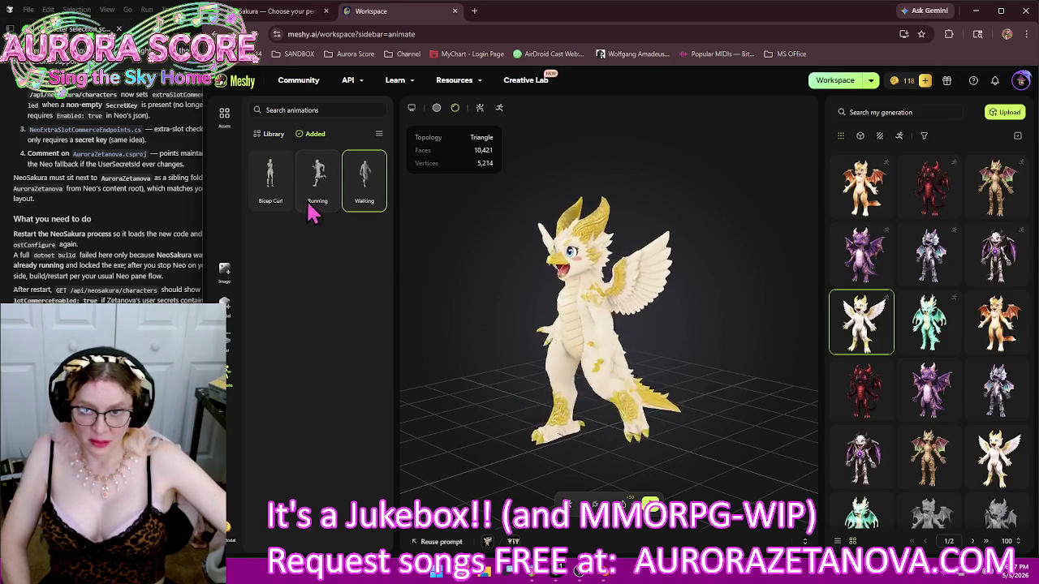
left_click(282, 202)
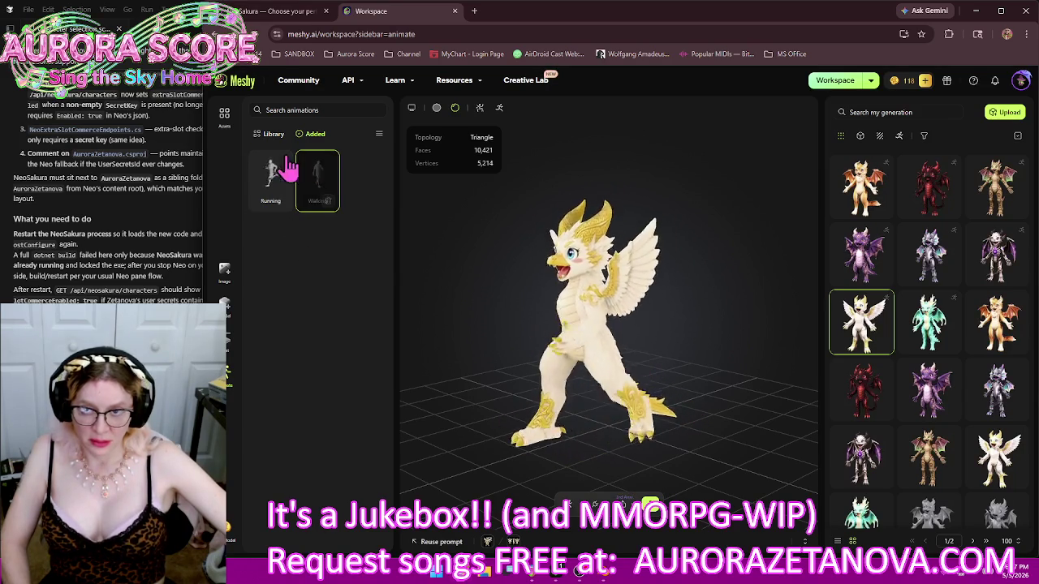
left_click(274, 133)
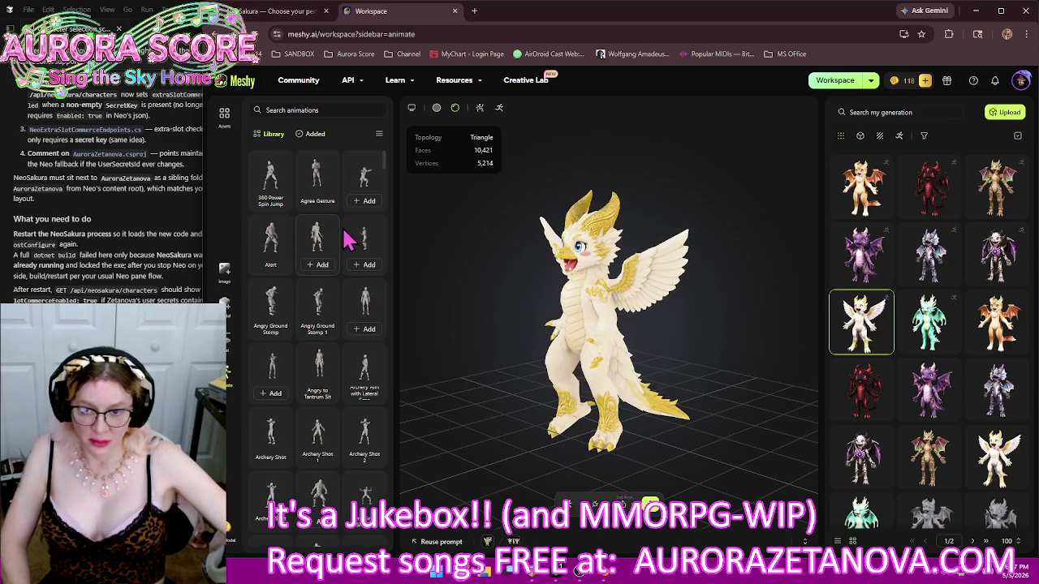
Add Big Heart Gesture and Big Wave Hello to the white dragon
scroll(348, 244, "down", 3)
scroll(333, 268, "down", 3)
scroll(336, 267, "down", 3)
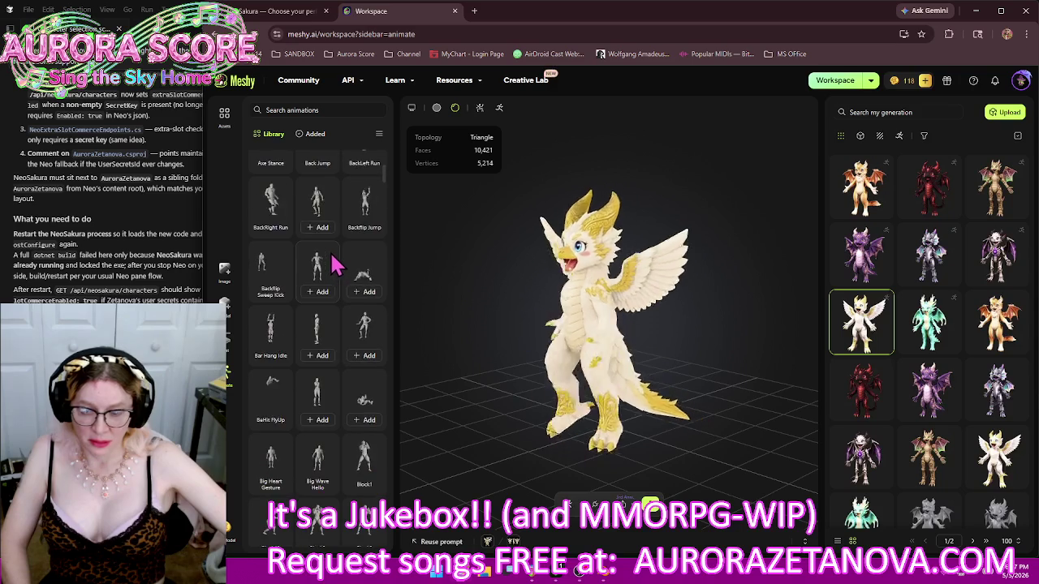
scroll(339, 266, "down", 1)
scroll(339, 268, "down", 2)
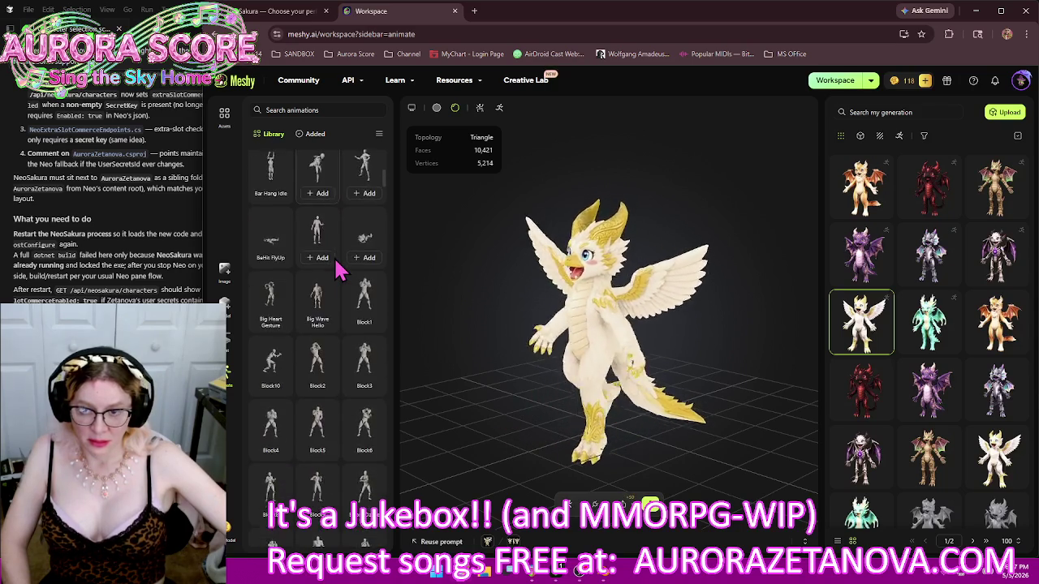
scroll(339, 270, "down", 2)
left_click(272, 213)
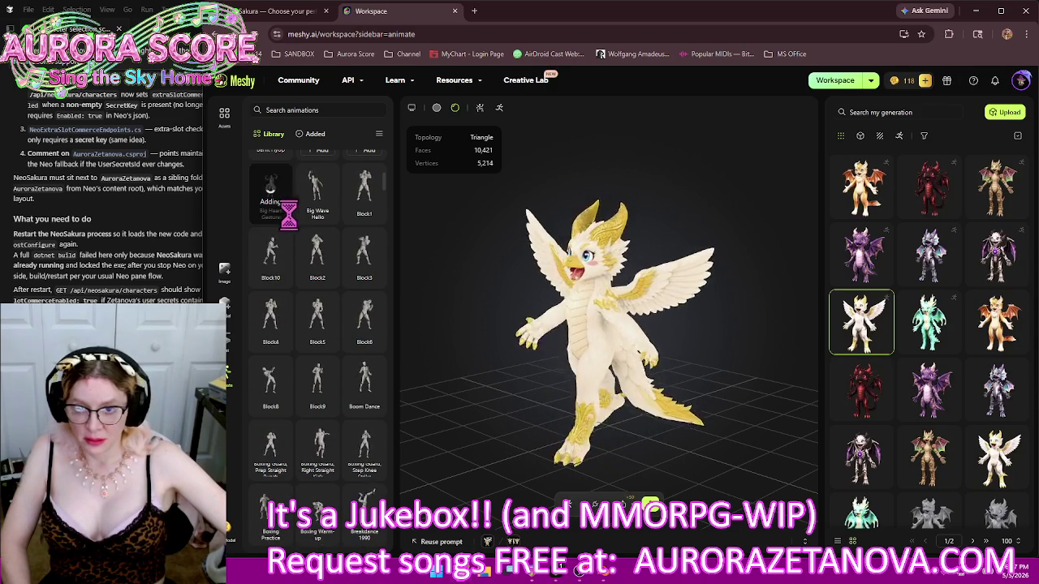
left_click(320, 214)
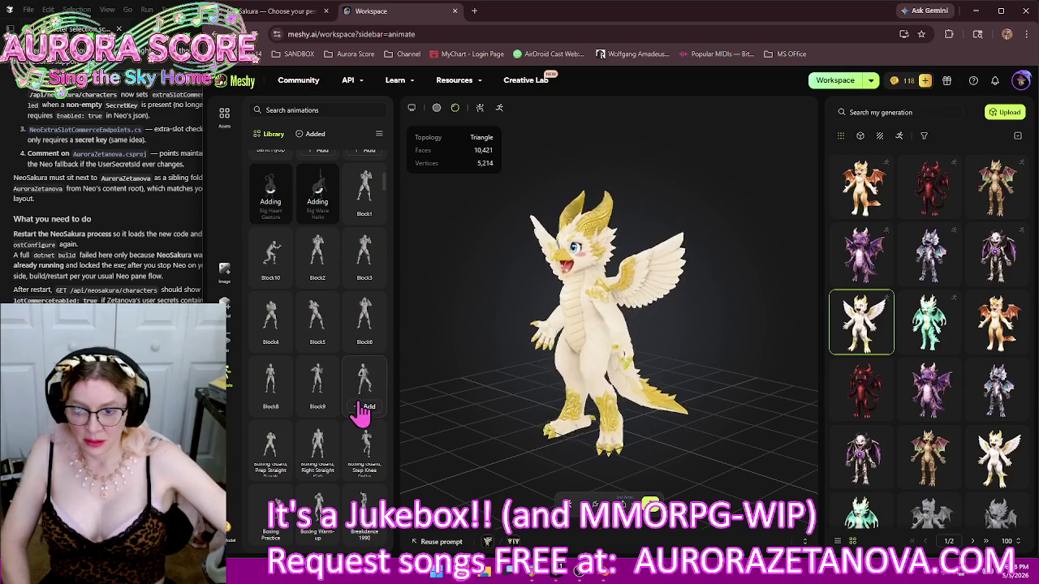
Add Boxing Guard Right Straight Kick, Boxing Warm-up, Breakdance 1990, Bubble Dance, Burpee Exercise and Call Gesture
scroll(323, 344, "down", 2)
scroll(319, 343, "down", 1)
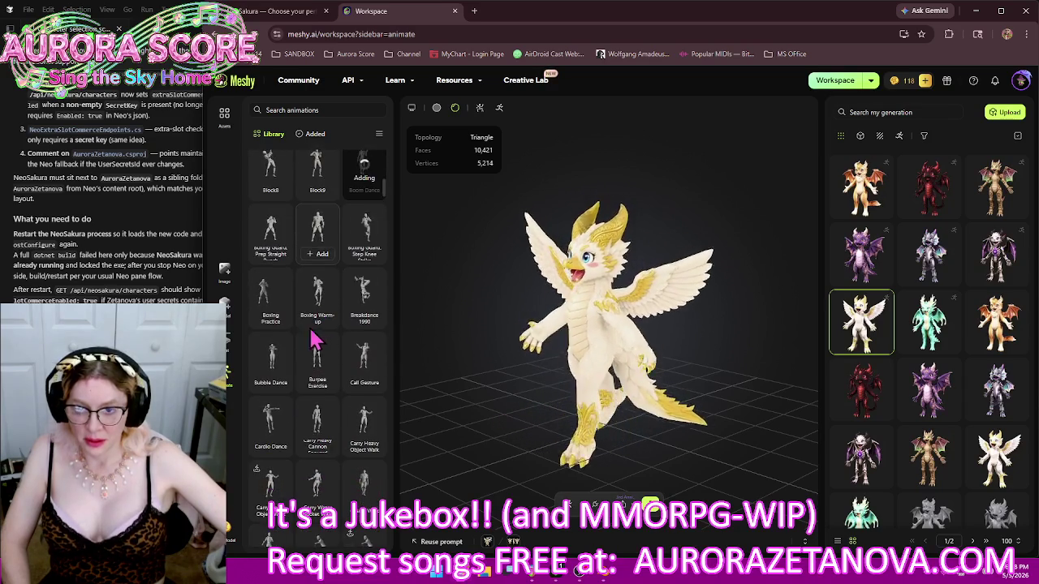
left_click(320, 256)
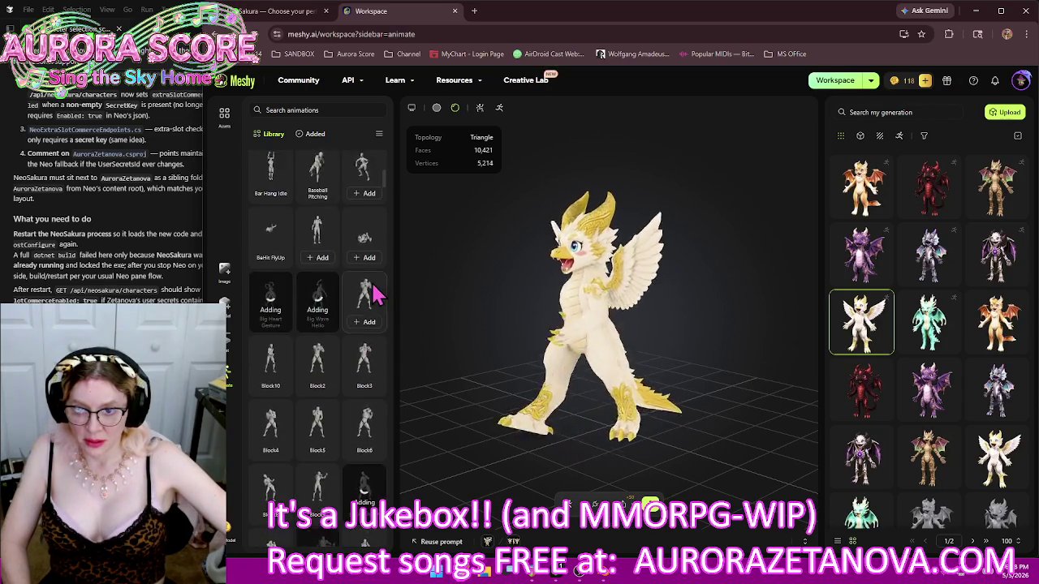
scroll(373, 299, "down", 1)
mouse_move(364, 236)
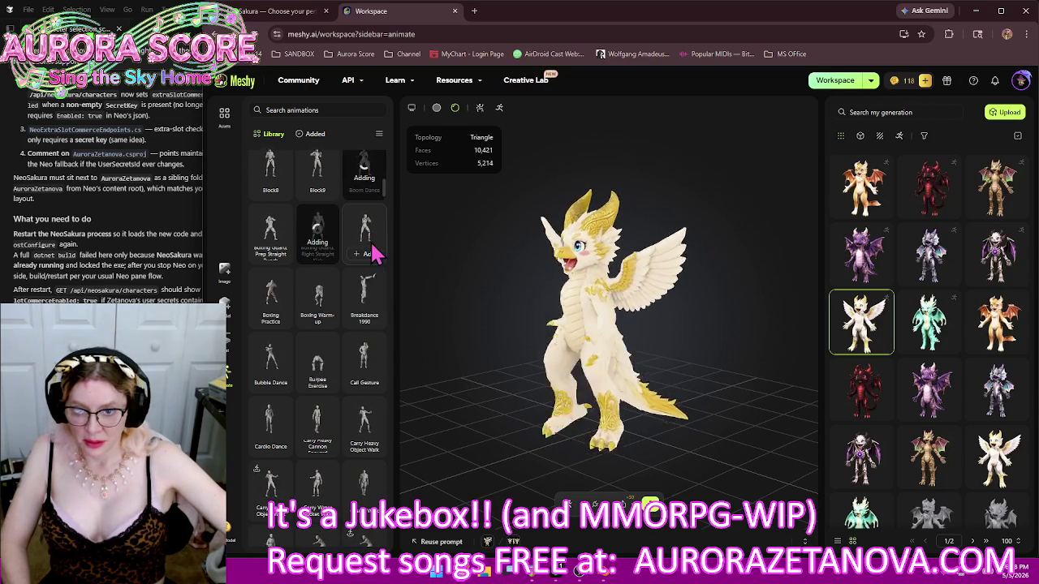
scroll(372, 254, "down", 2)
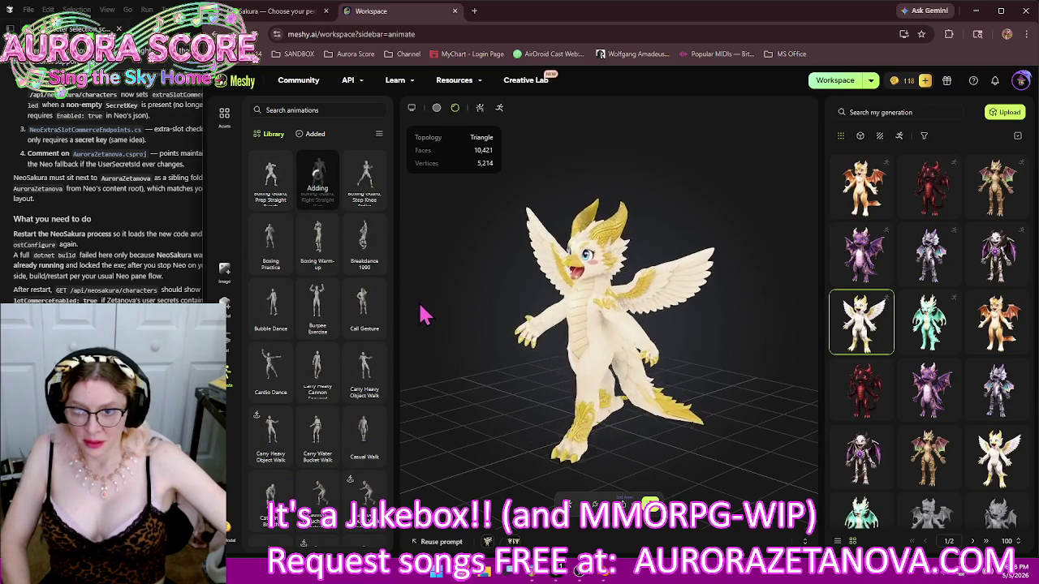
left_click(317, 264)
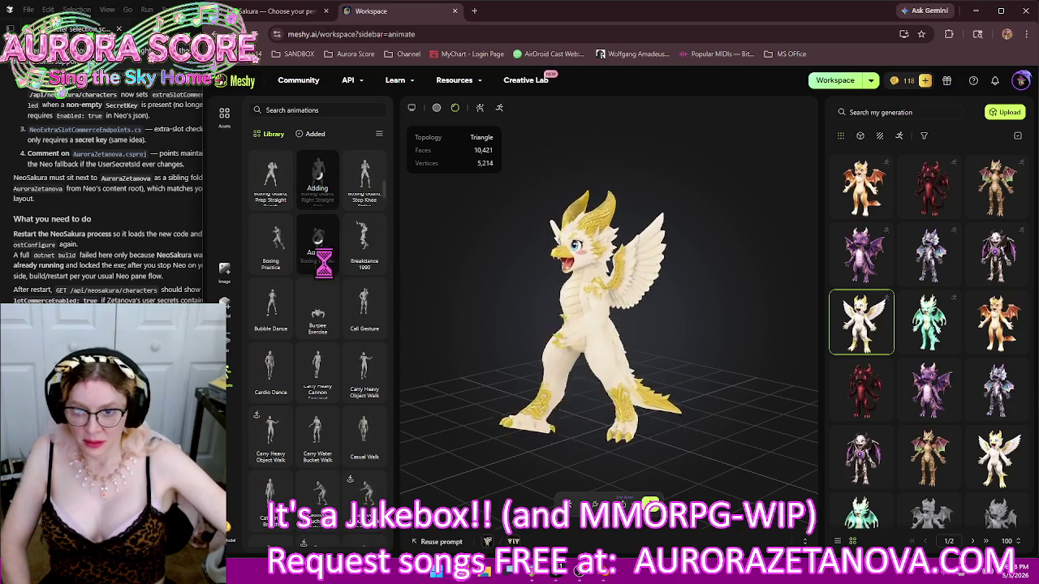
left_click(367, 266)
left_click(272, 328)
left_click(319, 328)
left_click(365, 328)
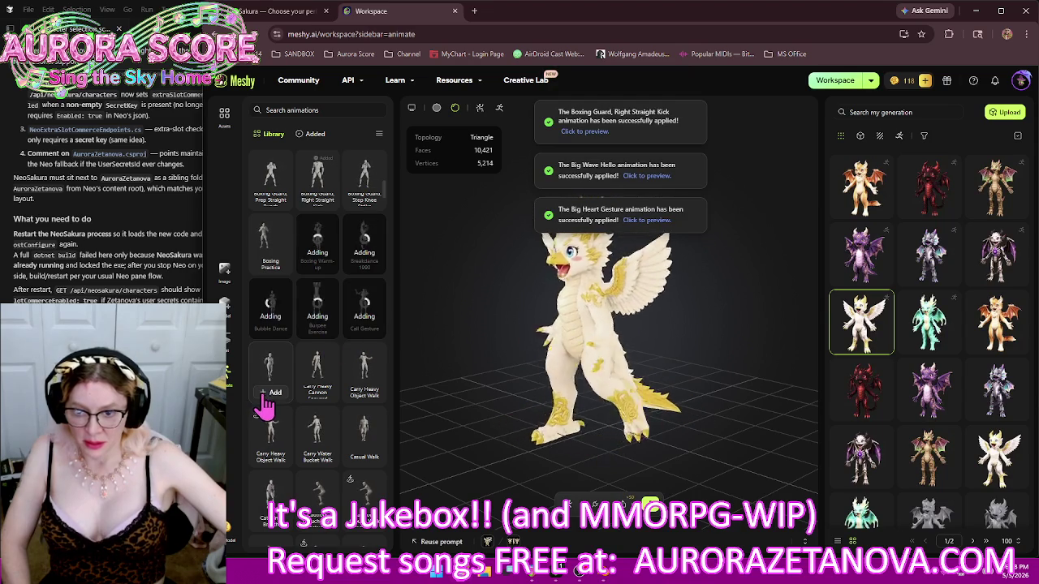
Add Cardio Dance, Carry Heavy Object Walk, both Chair Sit Idles, three Charged attacks and Casual Walk
left_click(271, 392)
left_click(271, 454)
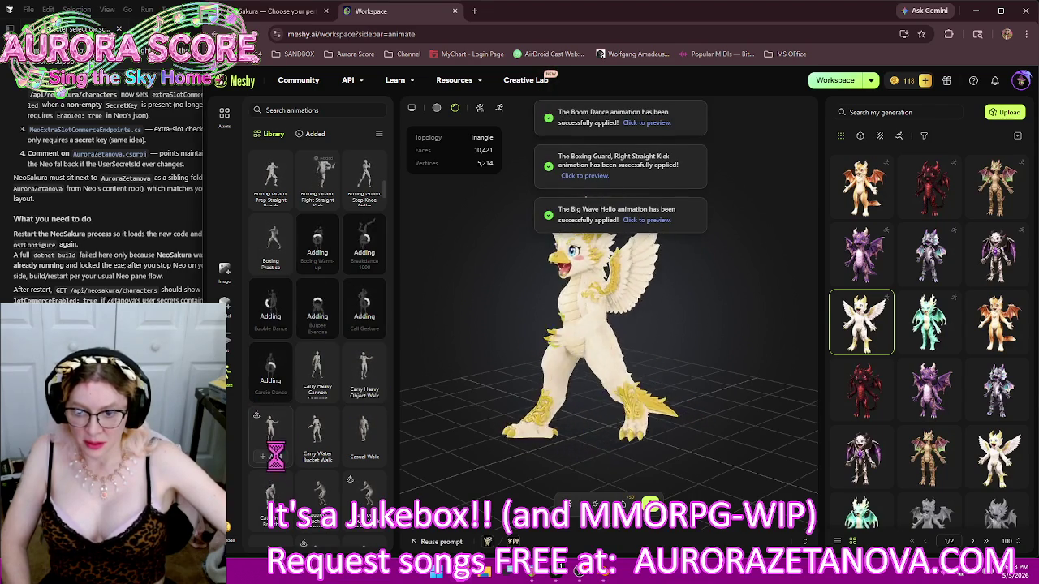
scroll(359, 390, "down", 2)
scroll(361, 365, "down", 2)
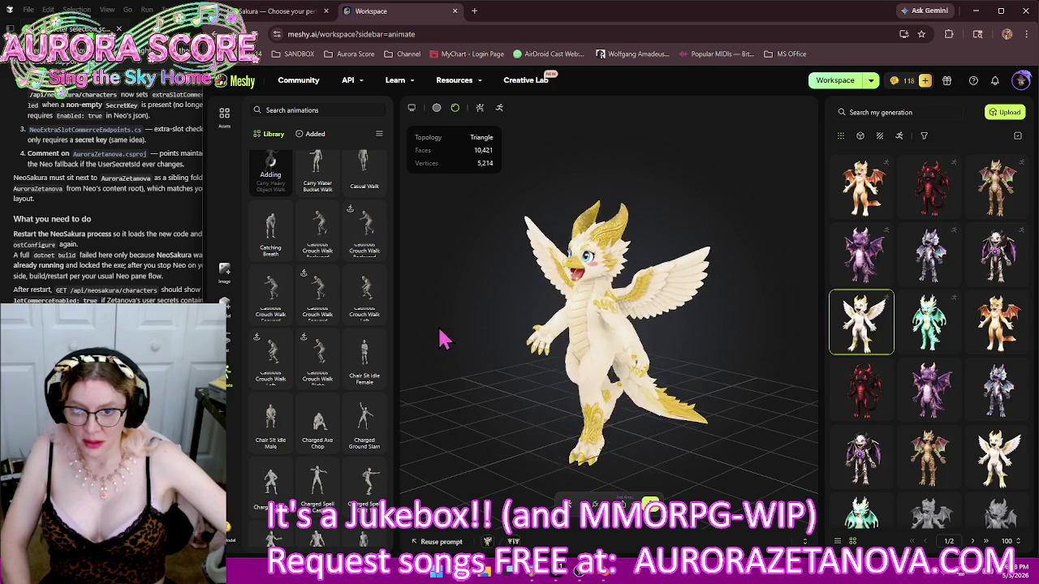
left_click(365, 382)
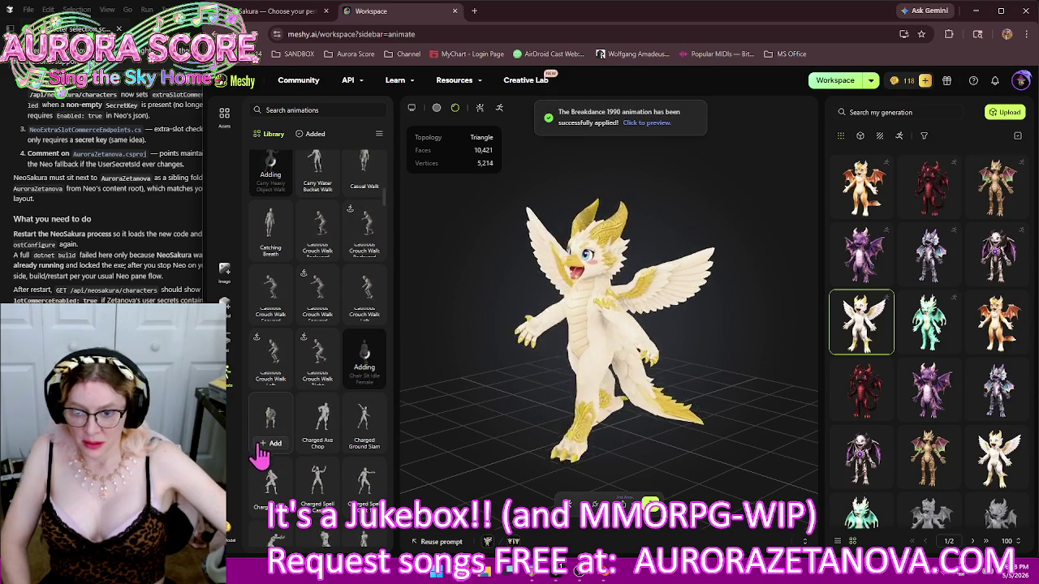
left_click(259, 445)
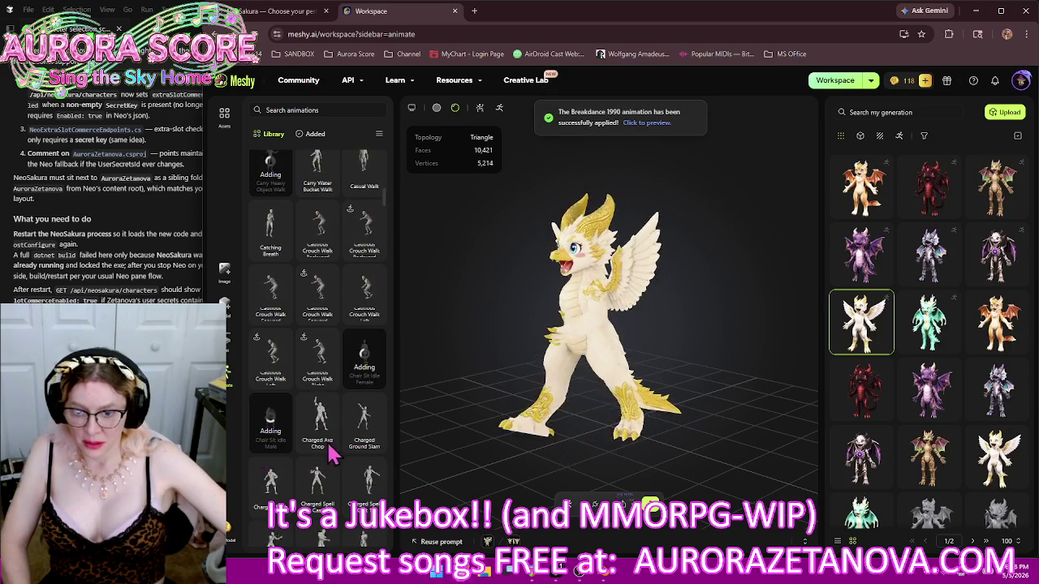
left_click(260, 501)
left_click(317, 499)
left_click(364, 499)
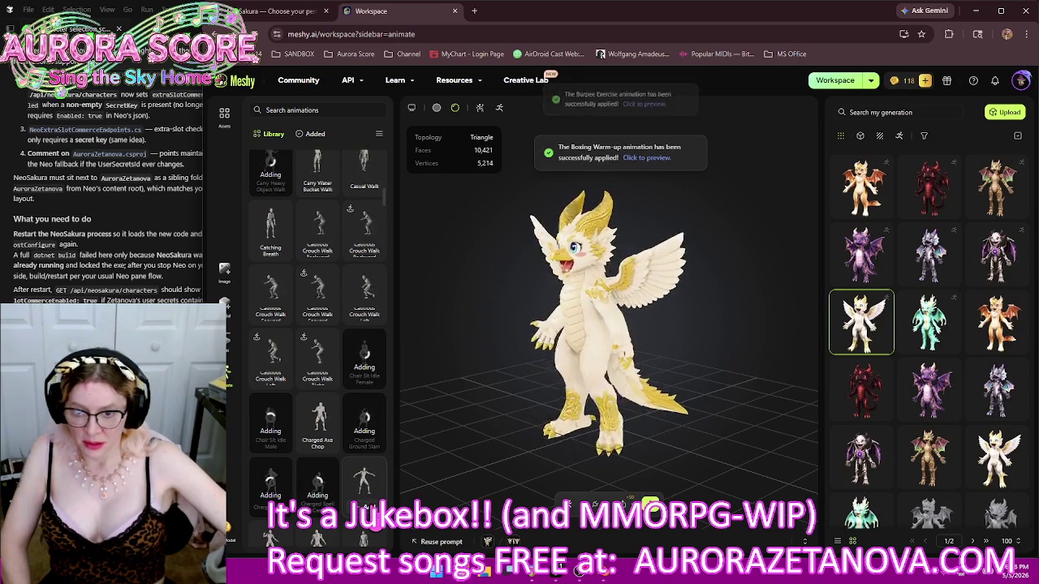
scroll(366, 430, "up", 1)
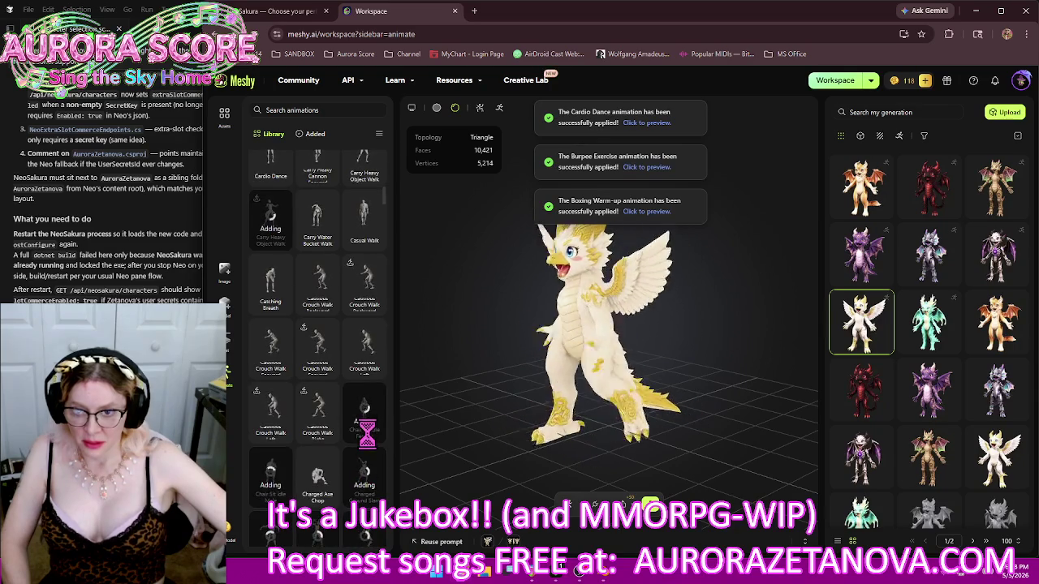
scroll(366, 432, "up", 1)
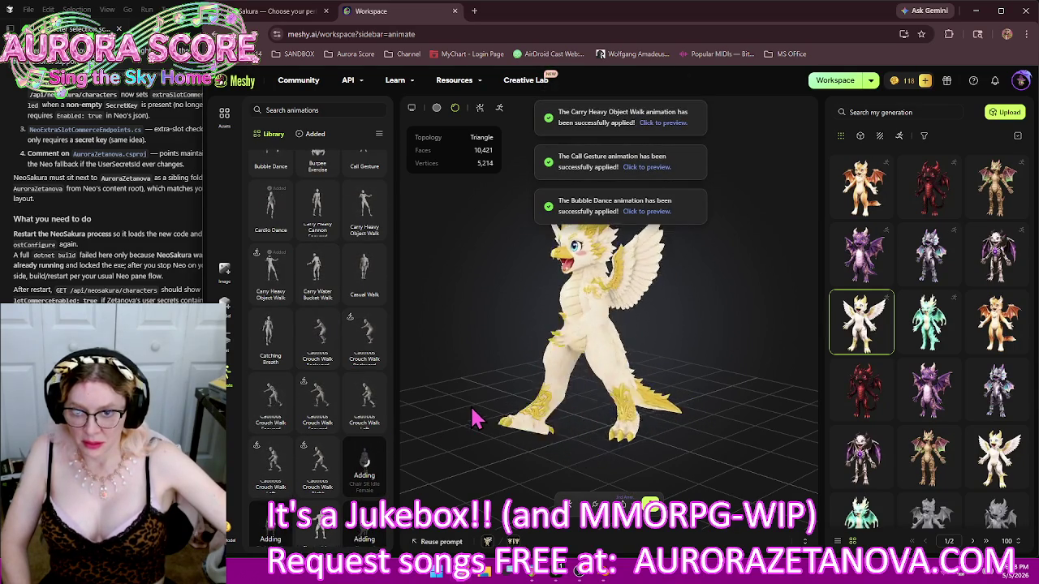
left_click(365, 298)
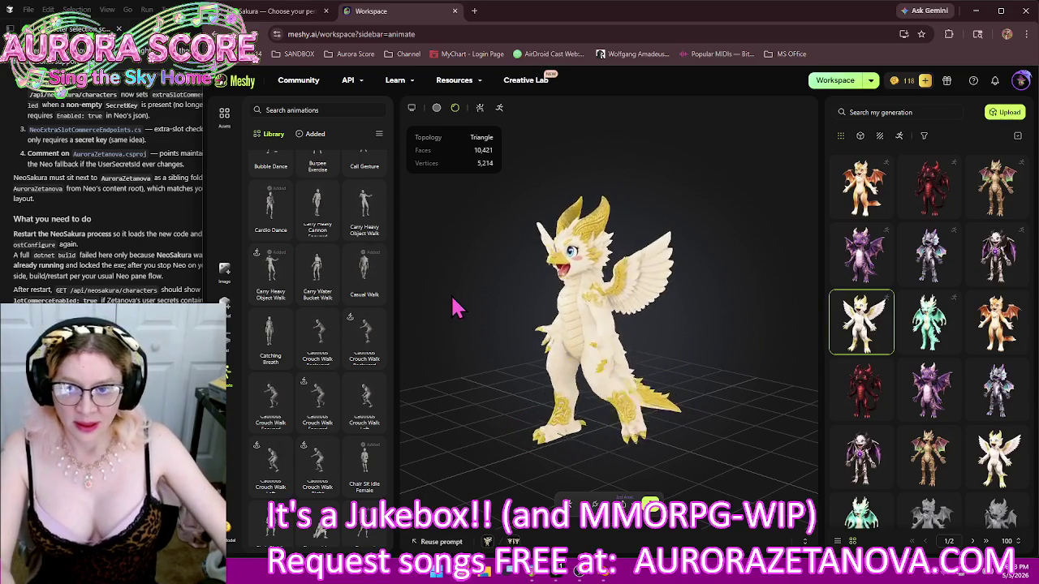
scroll(317, 292, "up", 5)
Scroll up and down through the animation library beside the green dragon
scroll(336, 267, "up", 5)
scroll(335, 284, "up", 5)
scroll(329, 228, "down", 5)
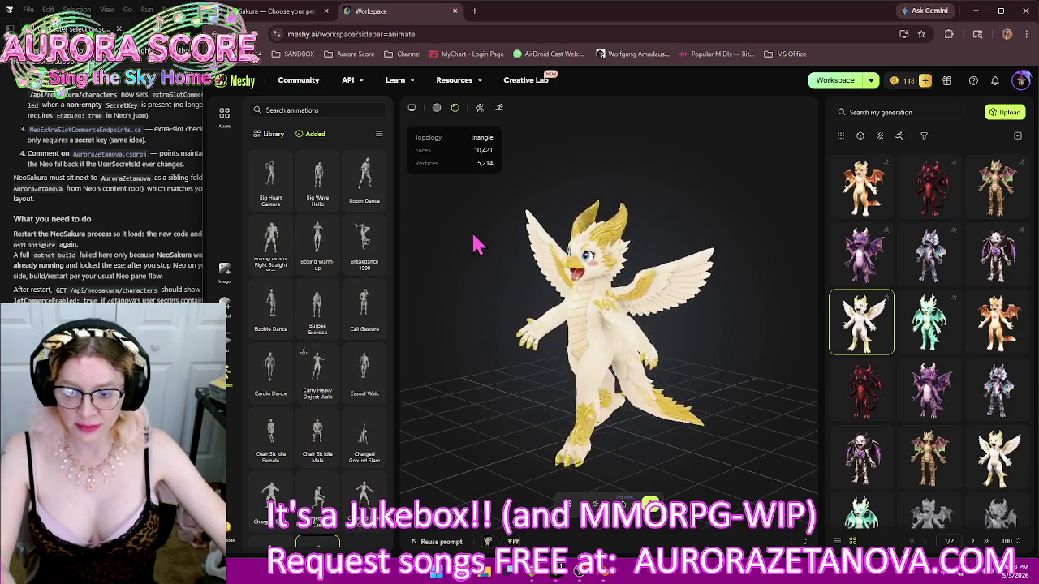
scroll(362, 455, "down", 1)
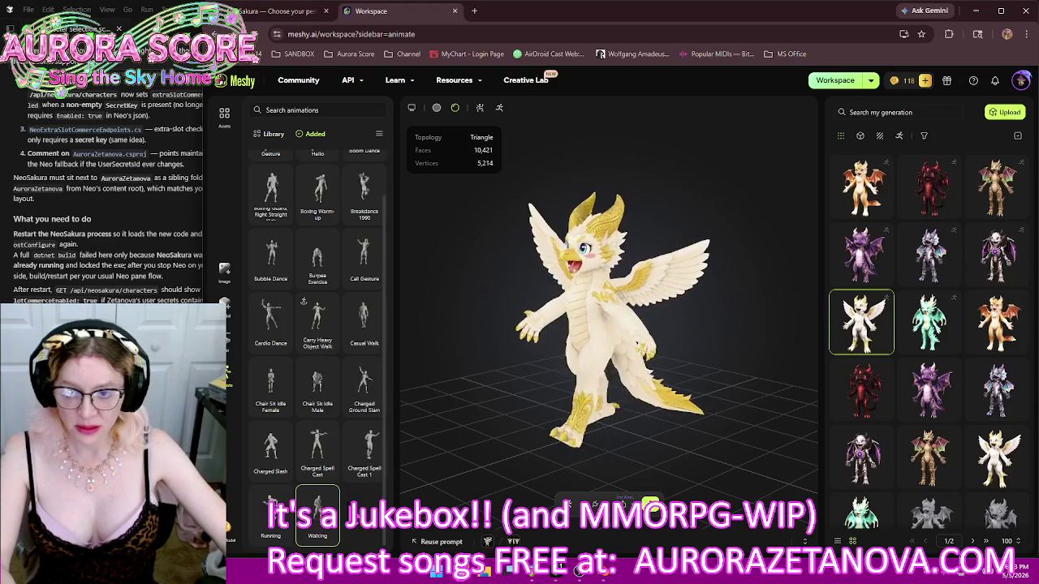
scroll(357, 341, "up", 1)
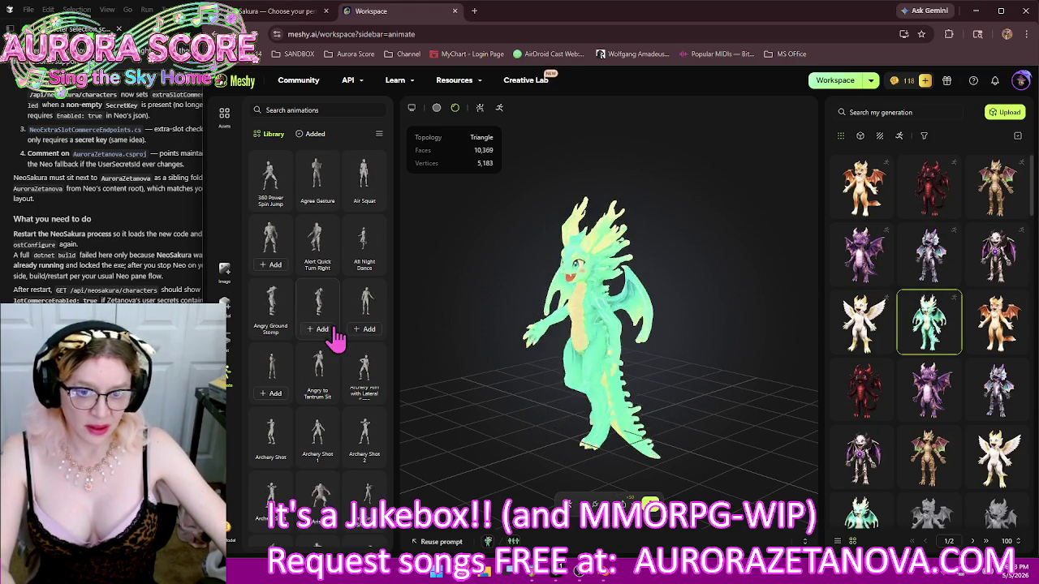
Scroll down the library, then list the green dragon's Added animations and scroll through them
scroll(337, 337, "down", 5)
scroll(341, 337, "down", 3)
scroll(341, 337, "down", 3)
scroll(340, 340, "down", 3)
scroll(341, 341, "down", 2)
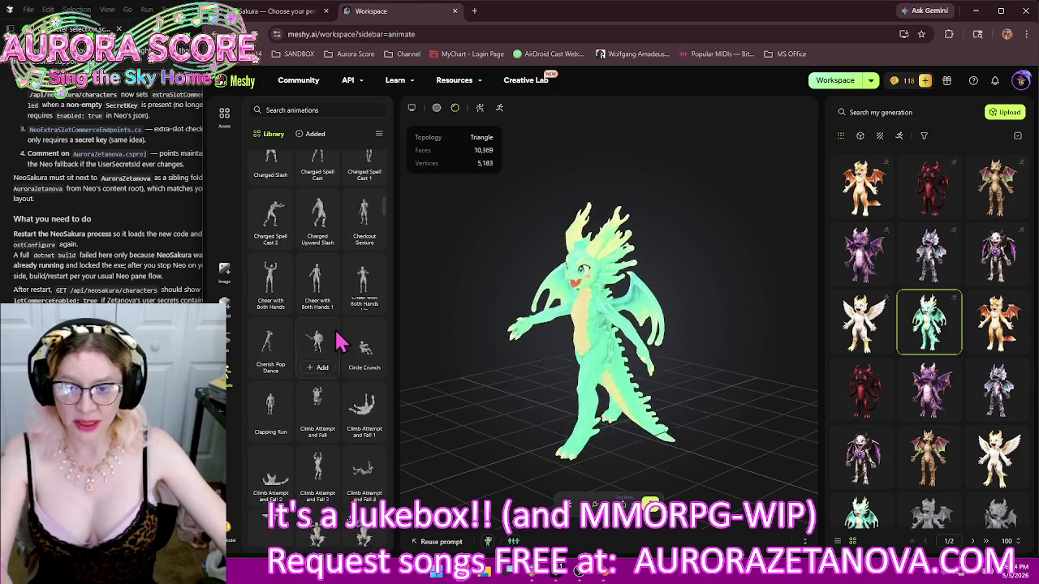
scroll(339, 341, "down", 3)
scroll(341, 340, "down", 3)
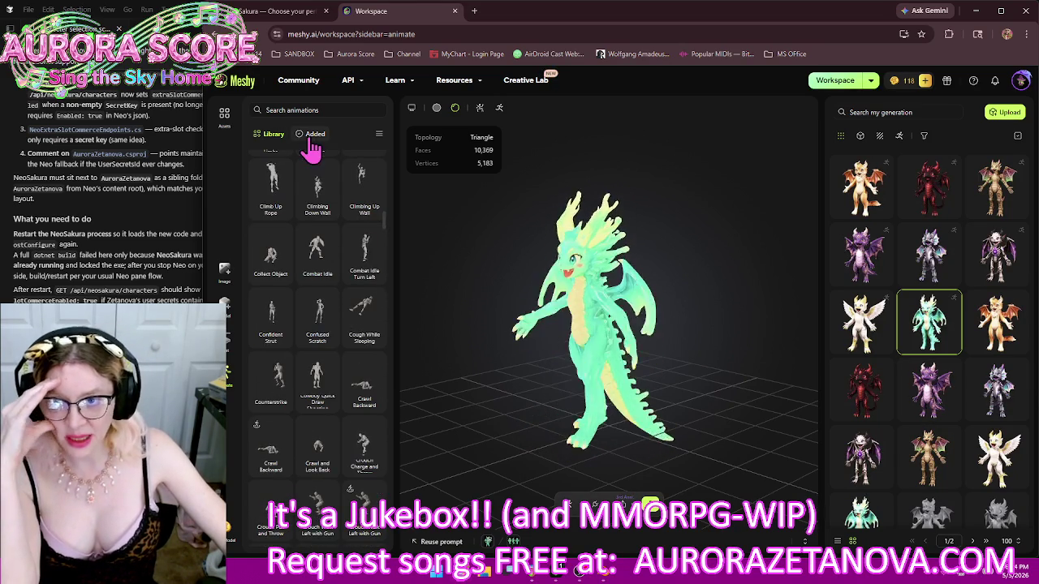
left_click(312, 138)
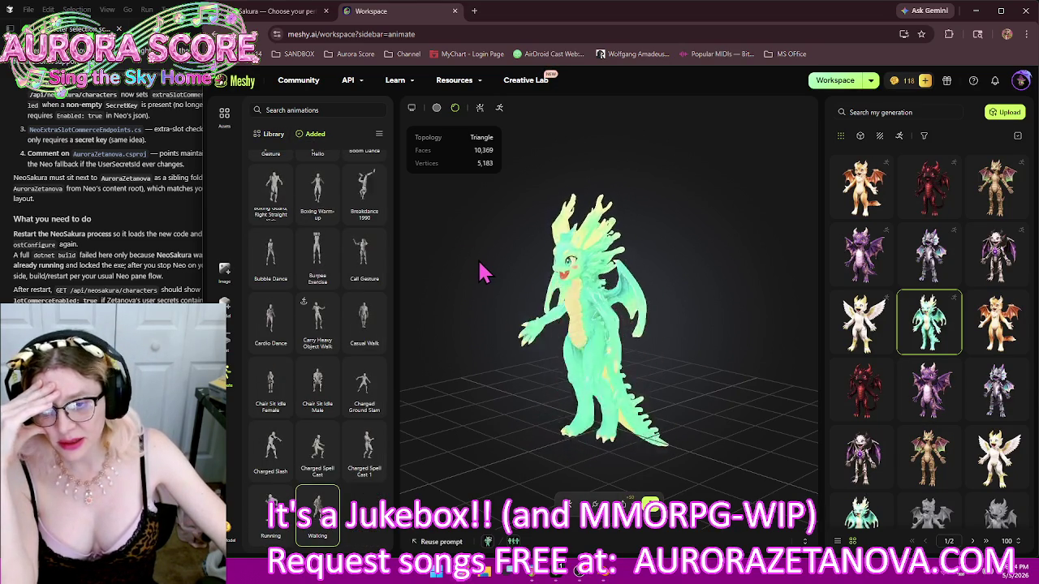
scroll(349, 299, "up", 1)
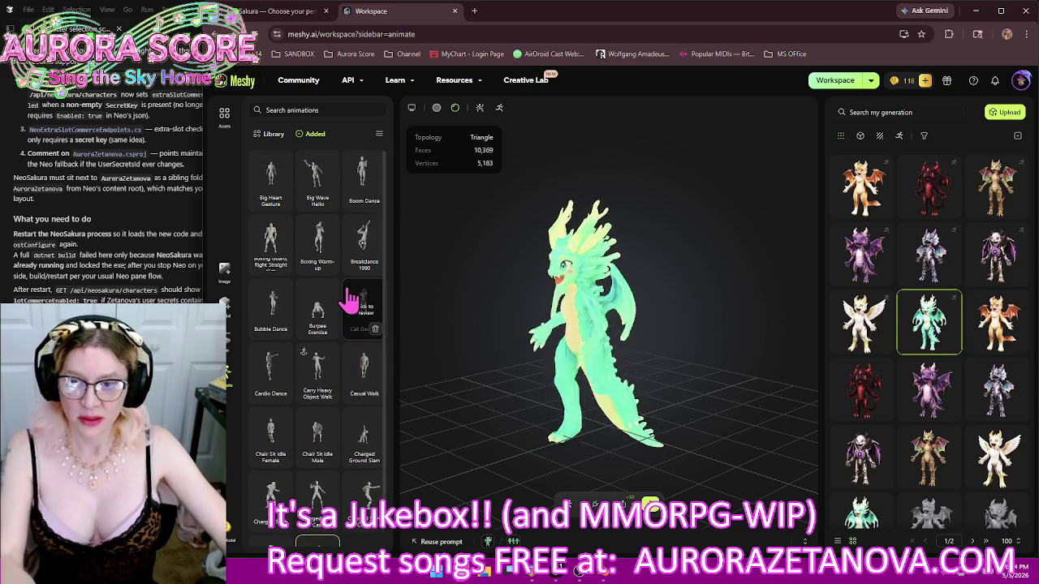
scroll(344, 304, "down", 1)
scroll(344, 325, "up", 1)
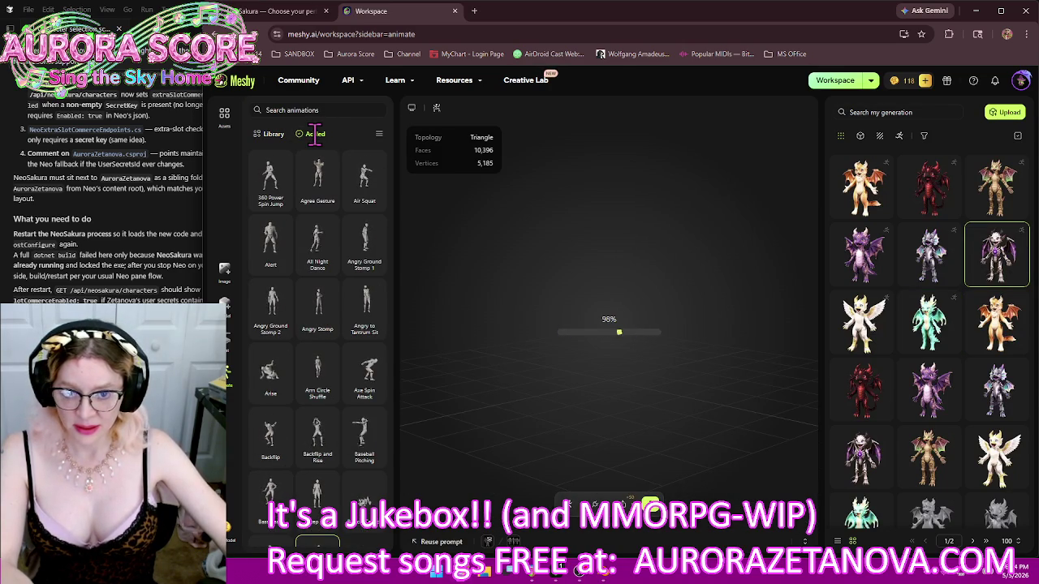
Remove Bicycle Crunch, Backflip and Rise, All Night Dance, Arm Circle Shuffle, Bass Beats and Bicep Curl
scroll(320, 349, "down", 1)
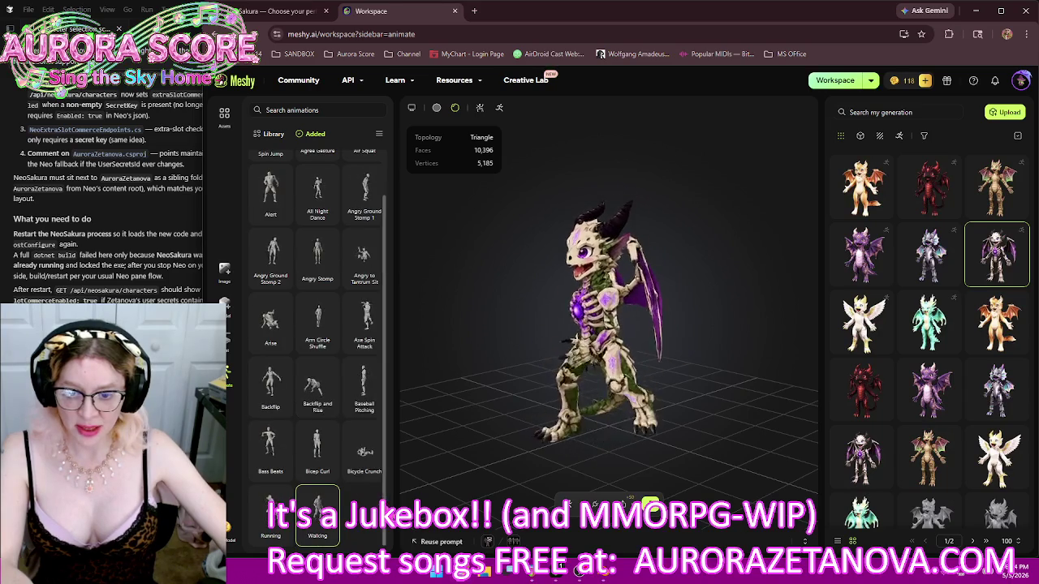
left_click(374, 472)
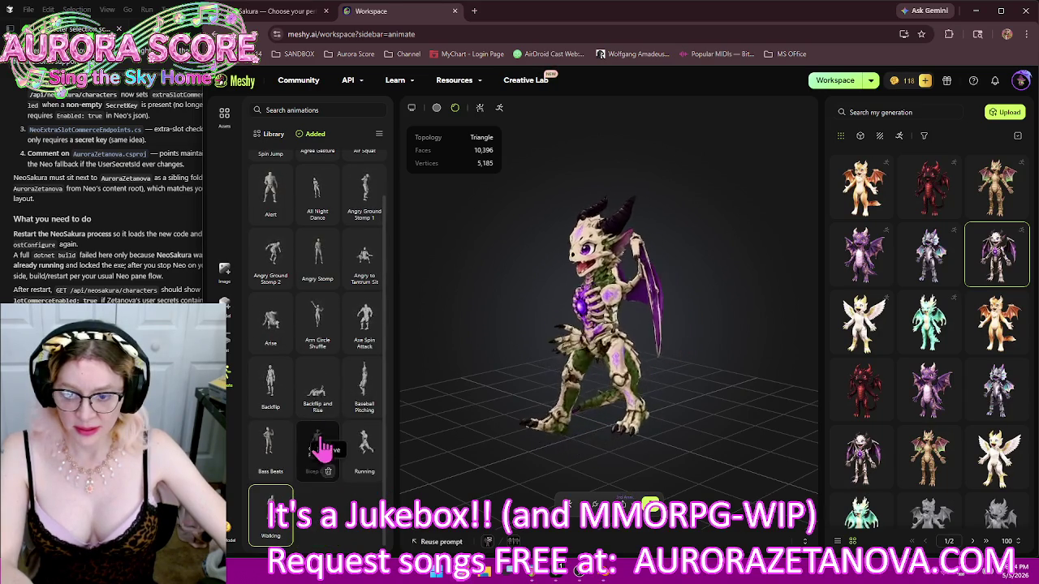
left_click(328, 406)
scroll(333, 357, "up", 1)
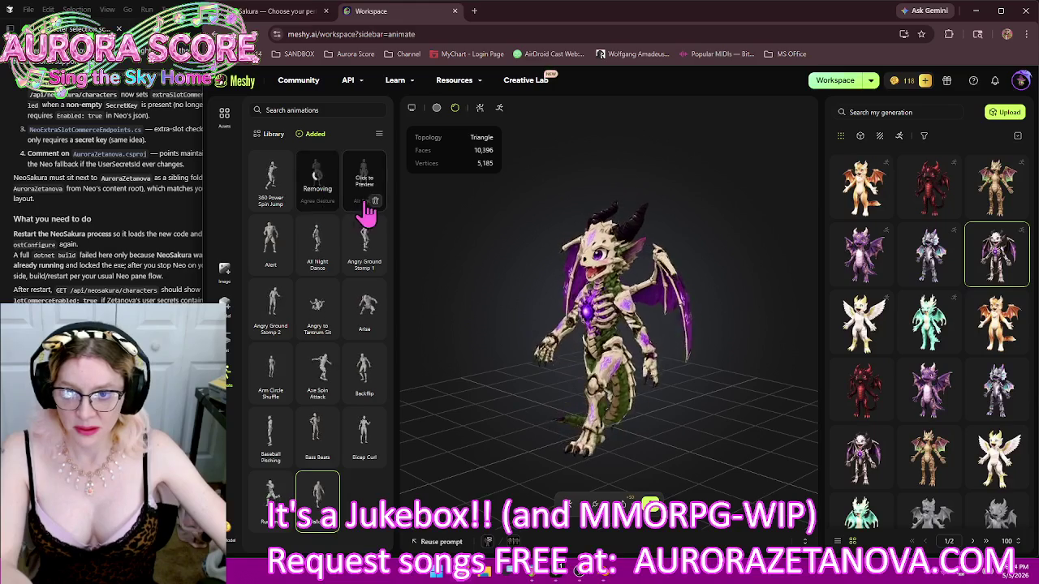
left_click(282, 265)
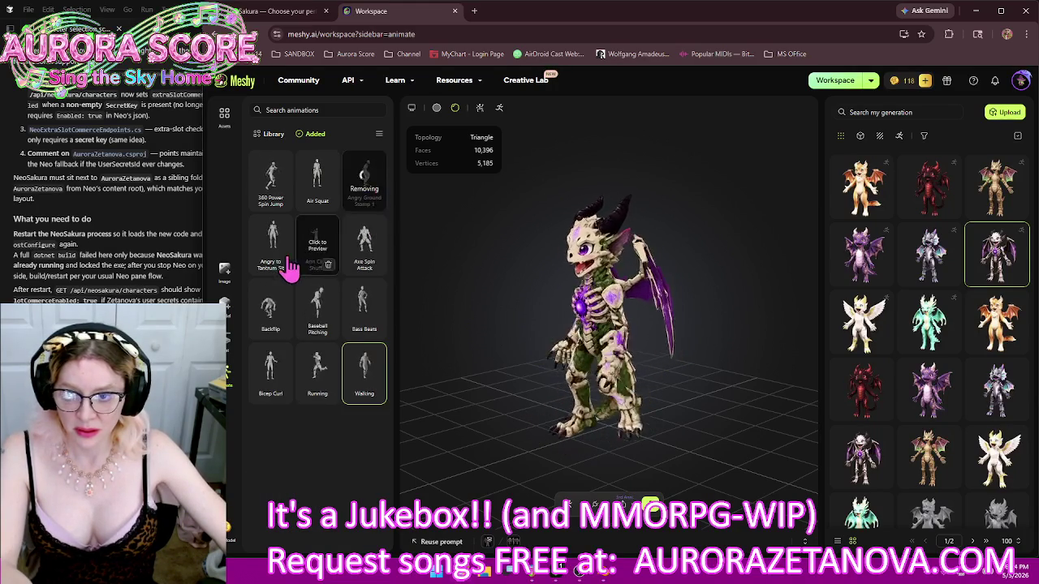
left_click(281, 265)
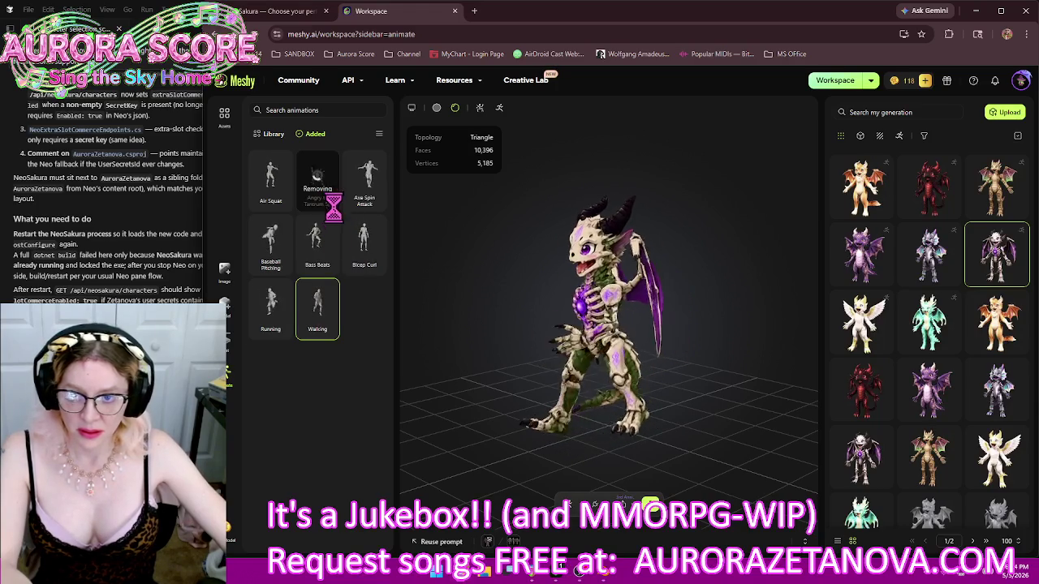
left_click(281, 265)
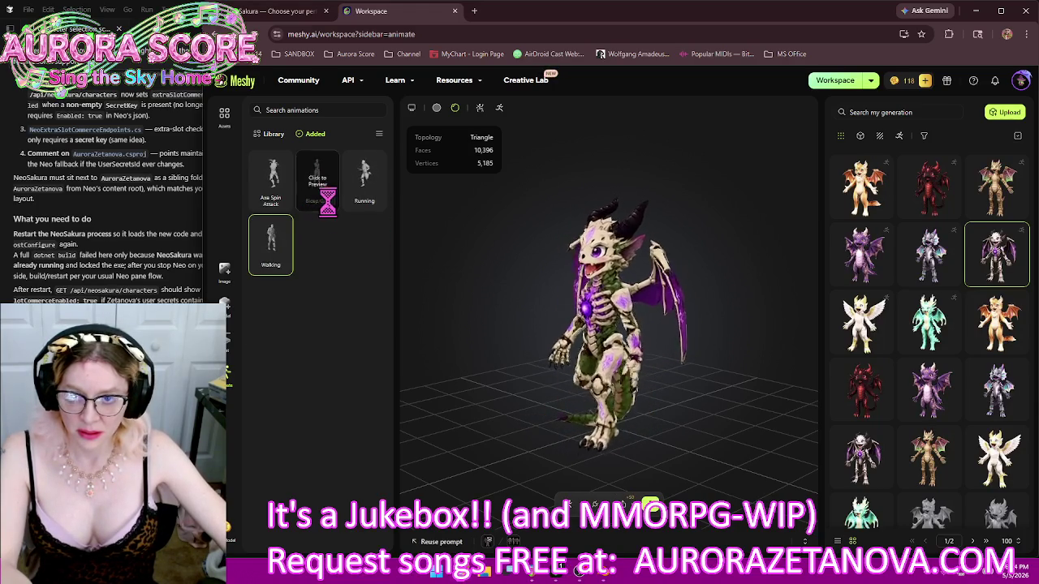
left_click(329, 202)
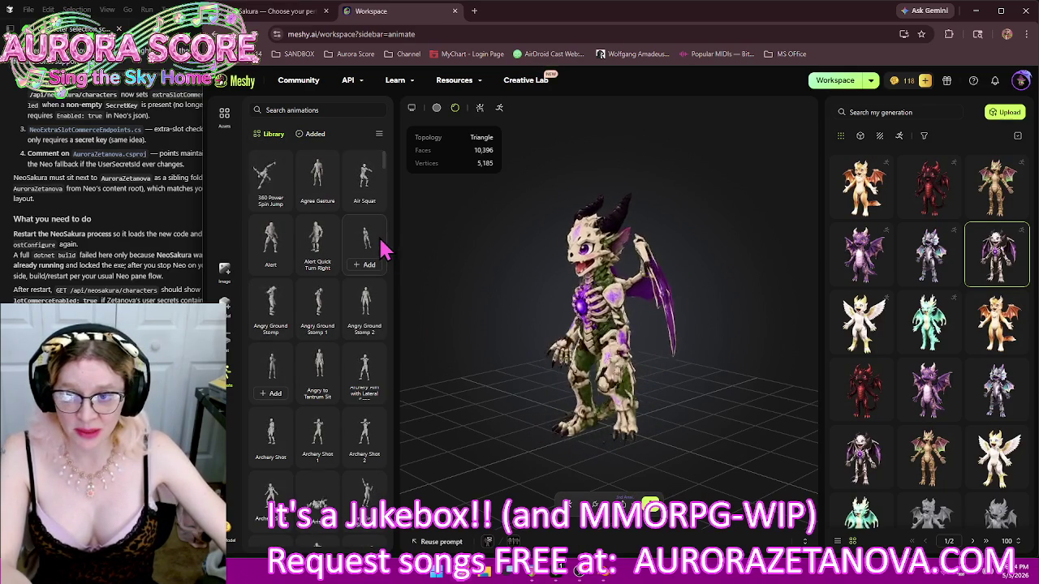
Add Big Heart Gesture, Big Wave Hello, a boxing kick, Breakdance 1990, Boxing Warm-up, Burpee Exercise and Bubble Dance
scroll(383, 243, "down", 10)
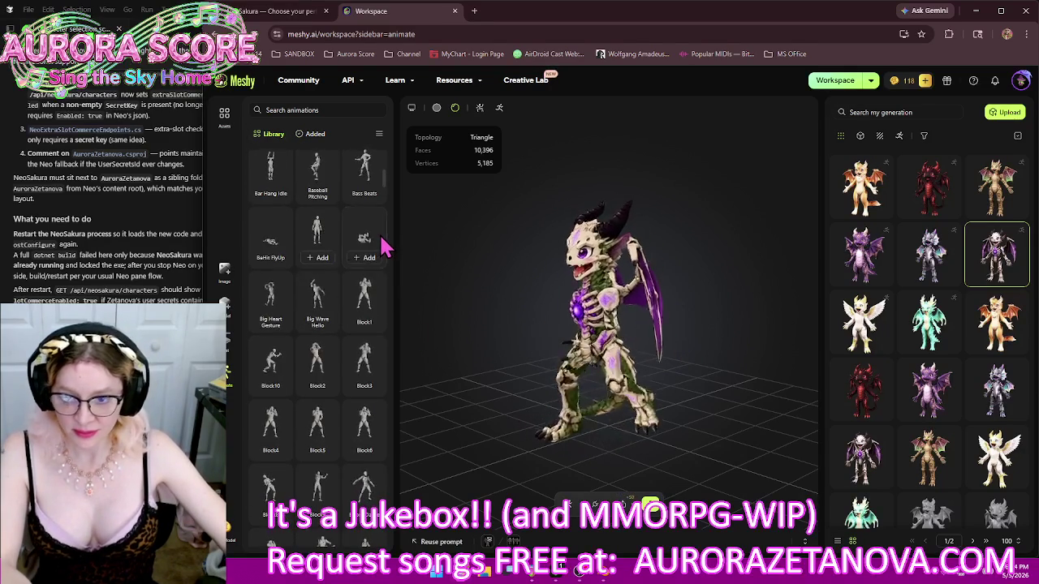
scroll(340, 260, "down", 2)
left_click(275, 214)
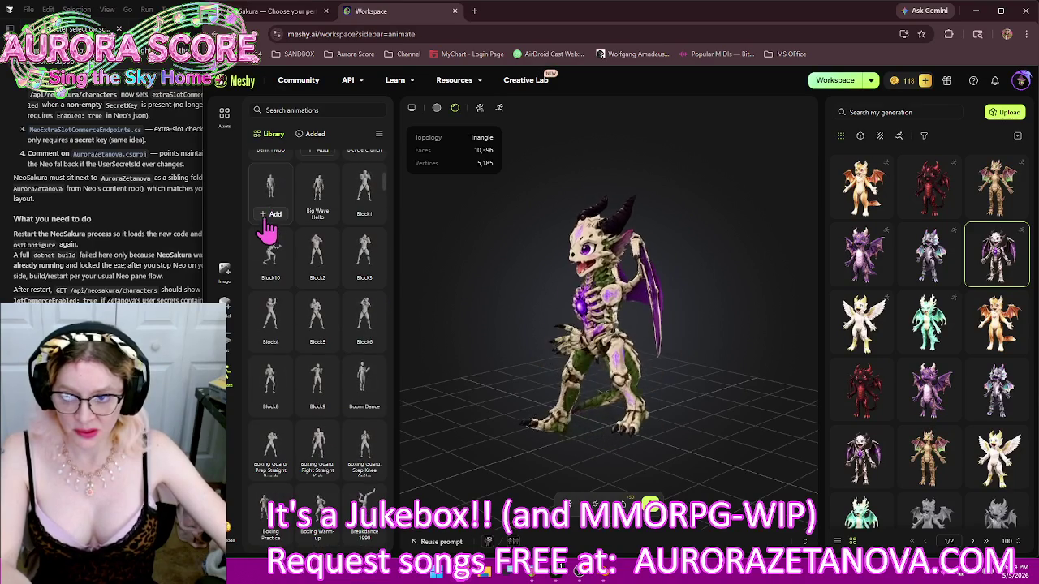
left_click(322, 213)
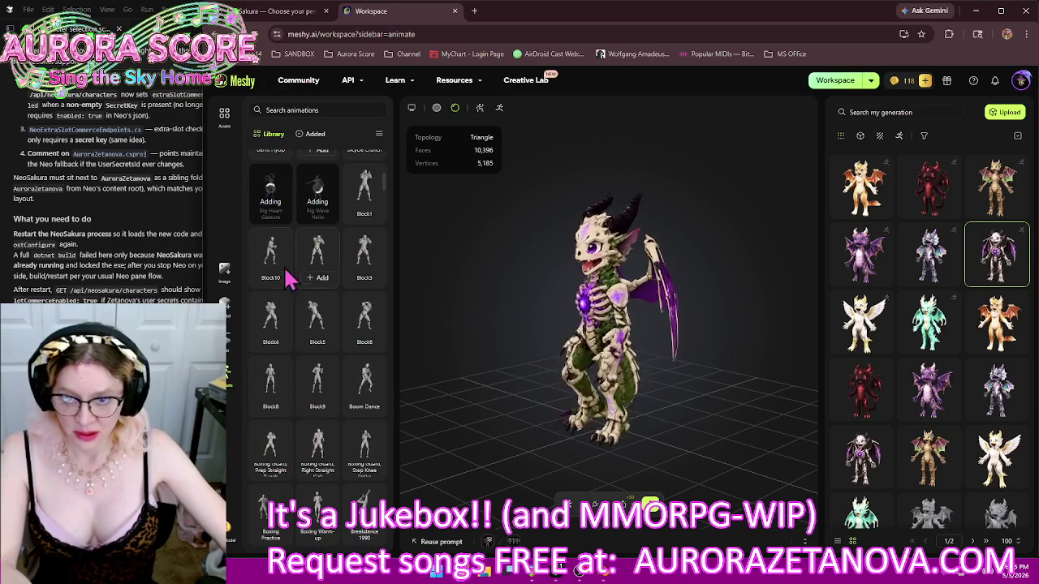
mouse_move(317, 382)
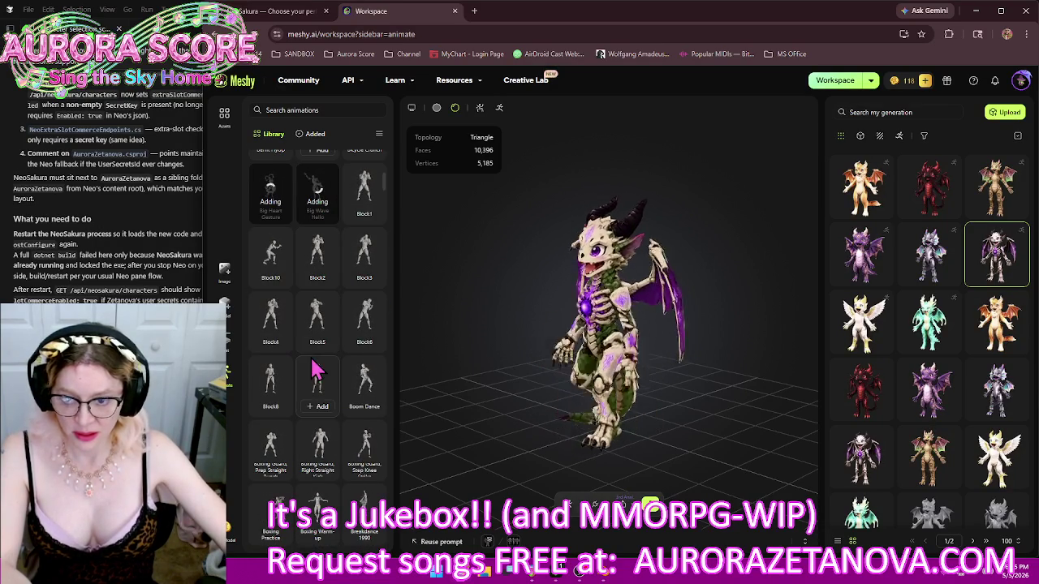
scroll(358, 403, "down", 2)
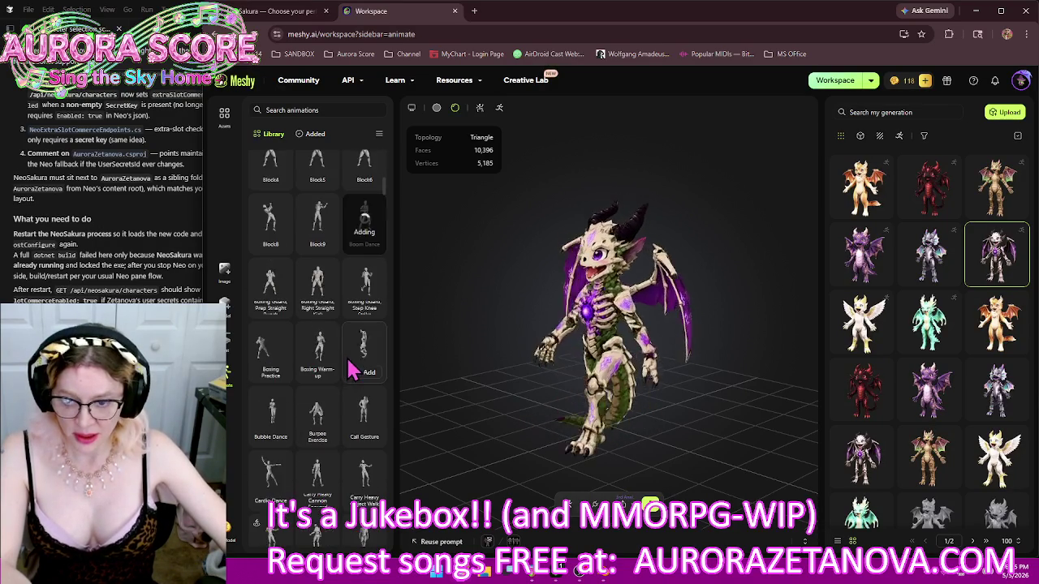
left_click(320, 311)
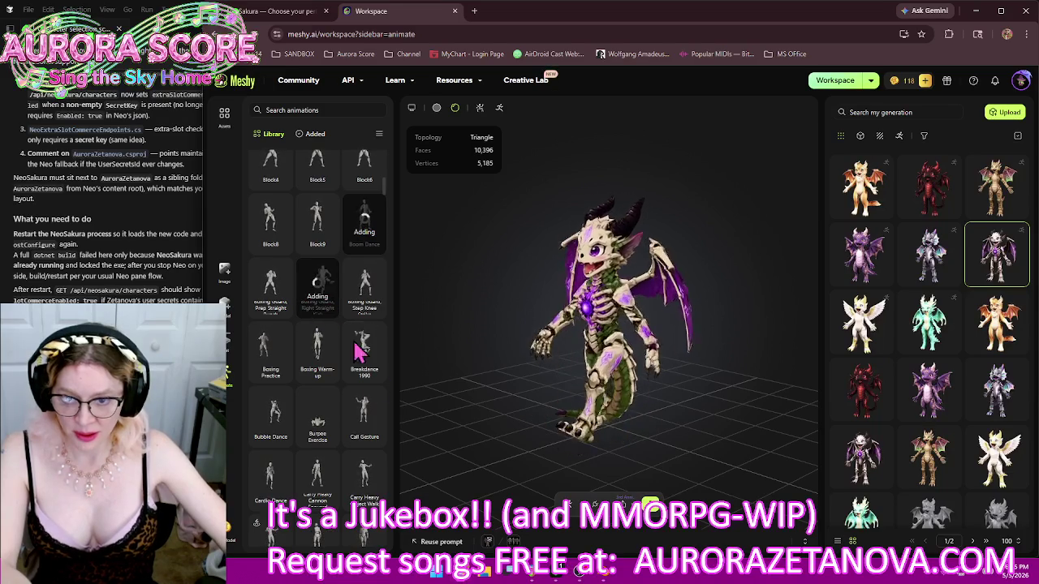
left_click(367, 375)
left_click(319, 374)
left_click(322, 442)
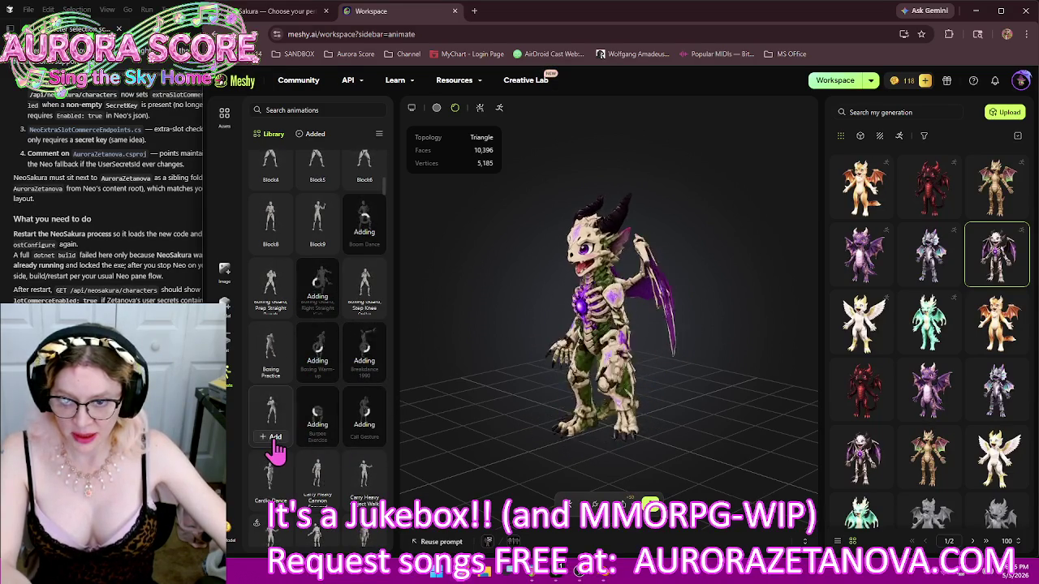
left_click(275, 438)
Add Chair Sit Idle Female and Male, Charged Ground Slam, three more Charged animations and Cardio Dance
scroll(353, 402, "down", 4)
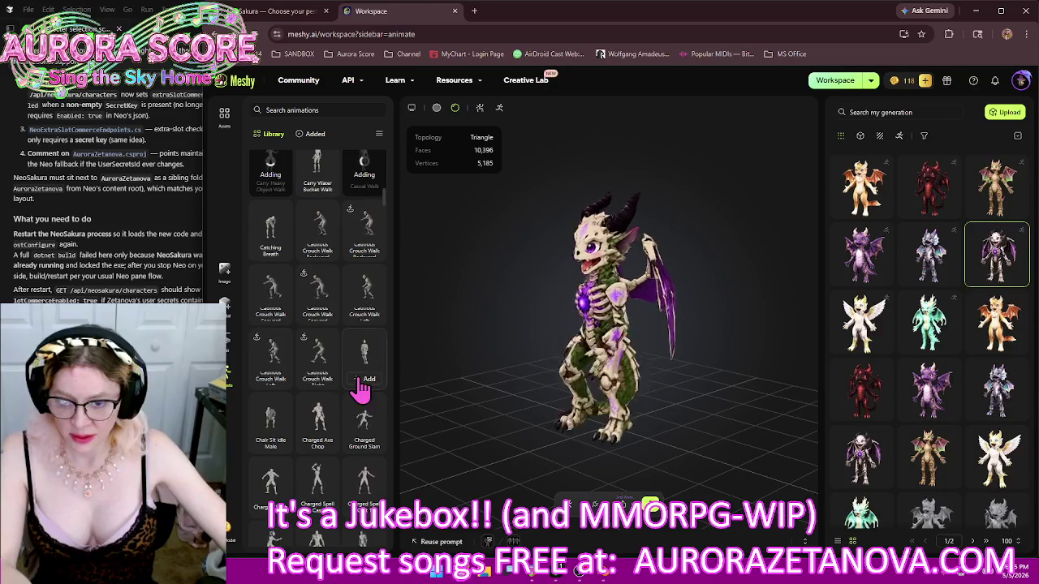
left_click(363, 375)
left_click(271, 430)
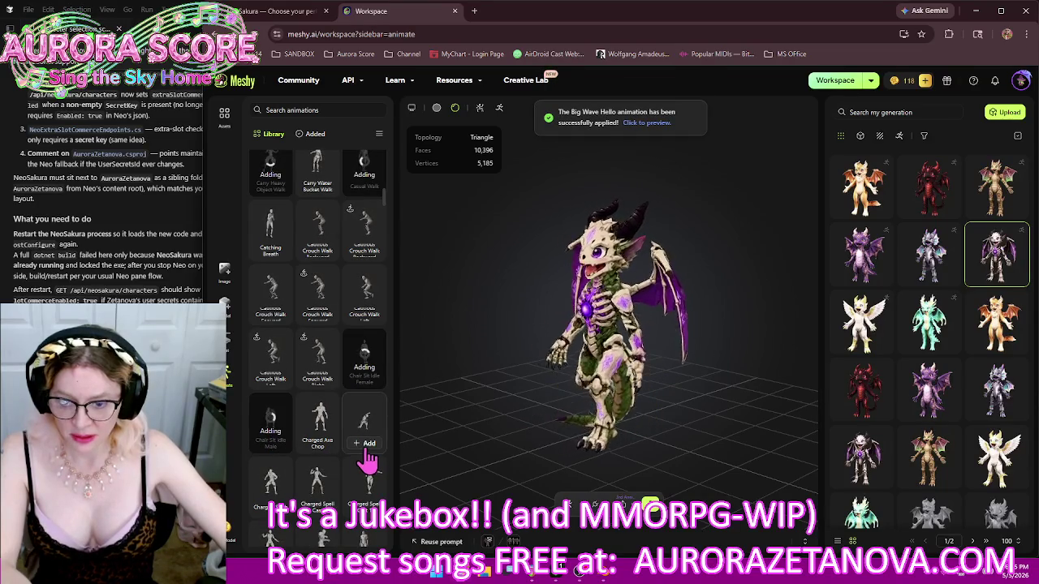
left_click(365, 444)
left_click(270, 480)
left_click(317, 481)
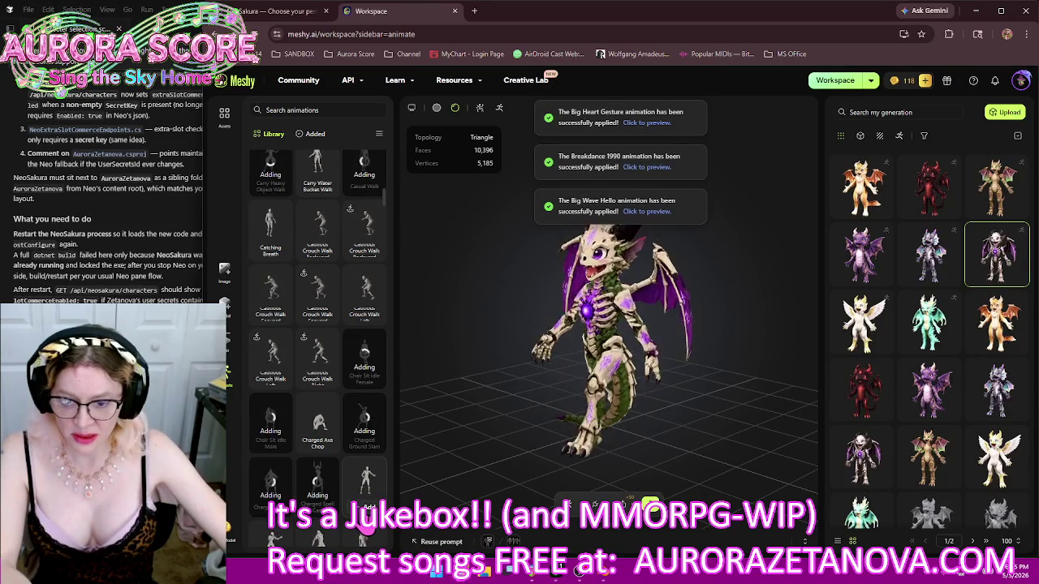
left_click(367, 505)
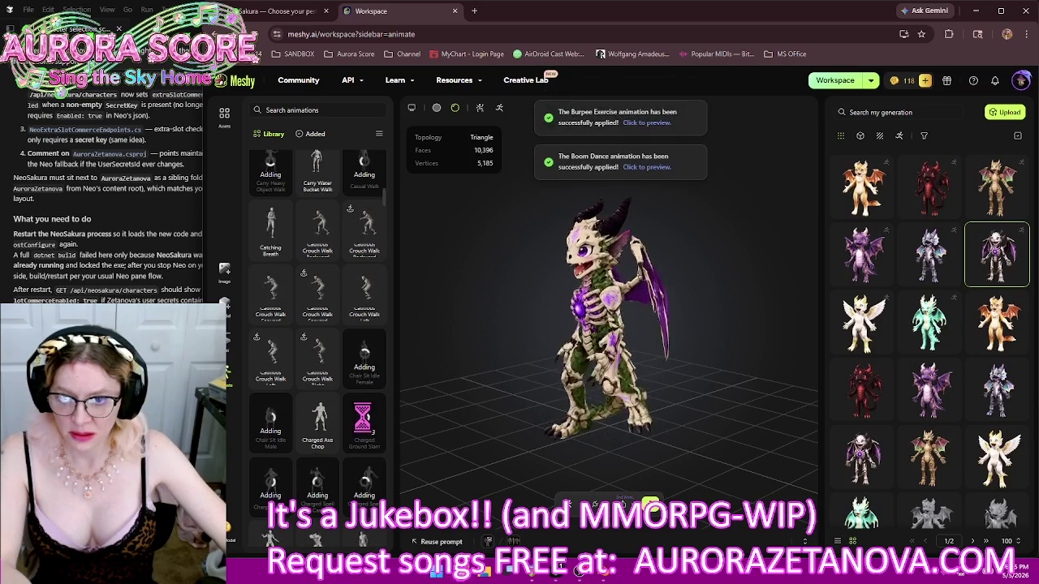
scroll(366, 422, "up", 1)
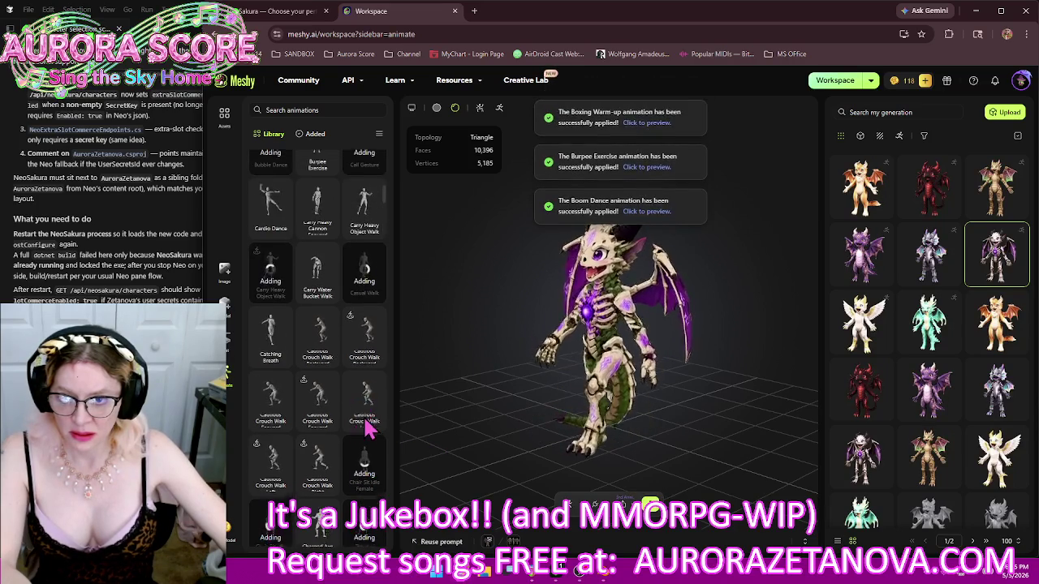
left_click(271, 231)
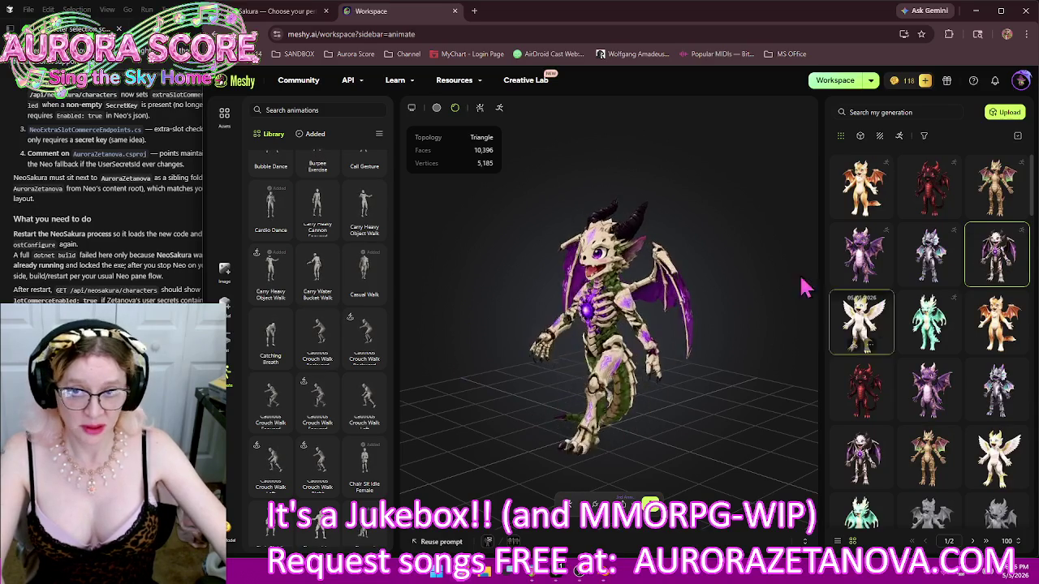
Show only the dragon's added animations and orbit the view to face it head-on
left_click(316, 134)
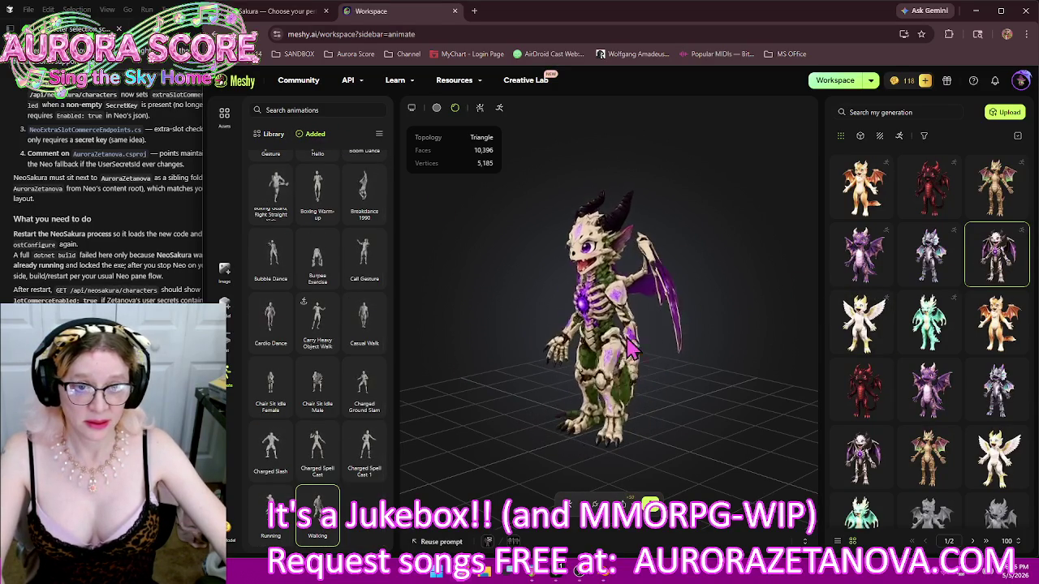
left_click_drag(595, 304, 552, 341)
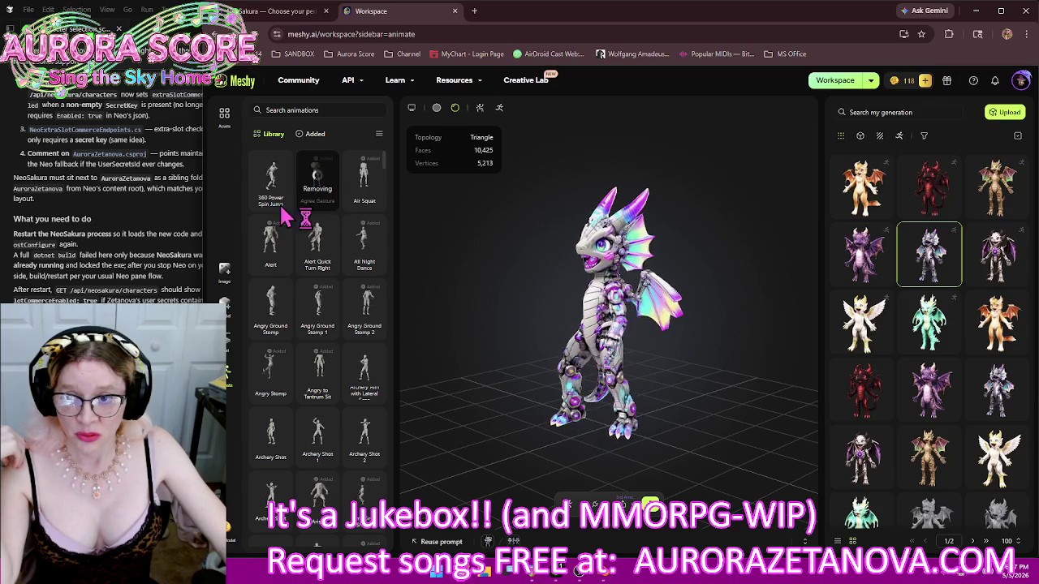
Remove Alert, Angry Ground Stomp, All Night Dance, Arisa, Angry Stomp, Baseball Pitching and Backflip from the silver dragon
left_click(316, 135)
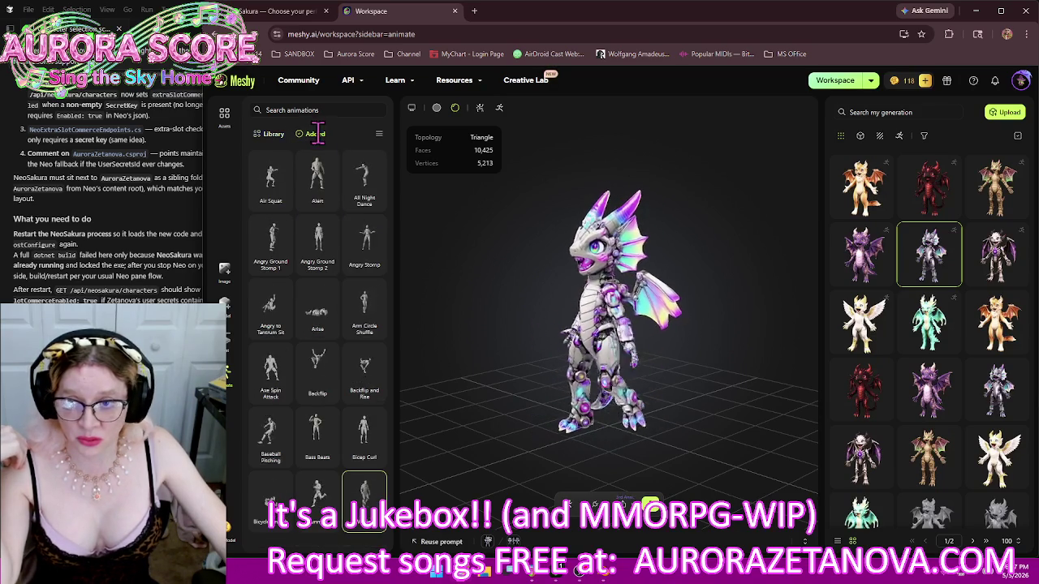
left_click(329, 201)
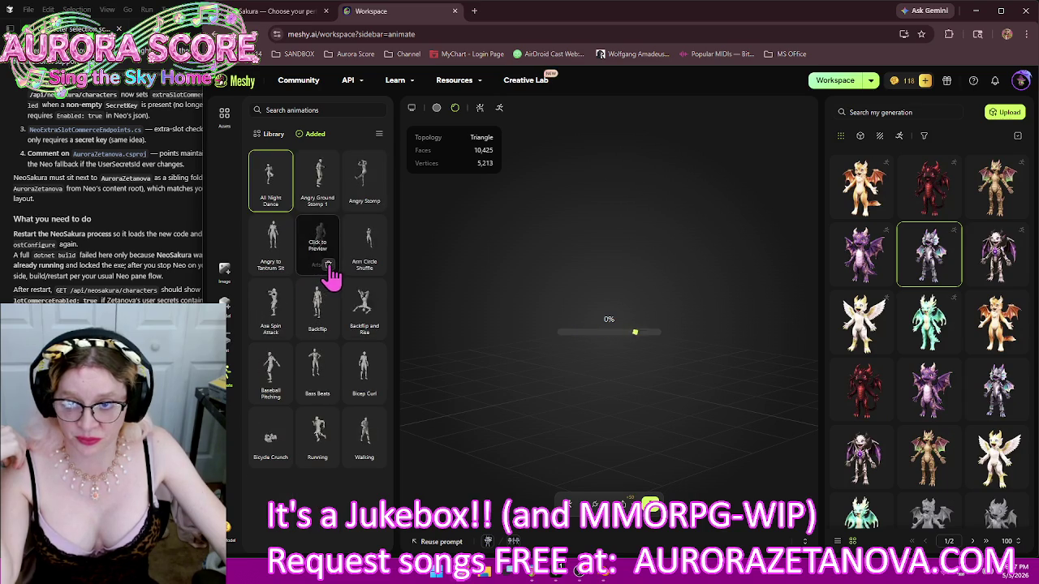
left_click(329, 201)
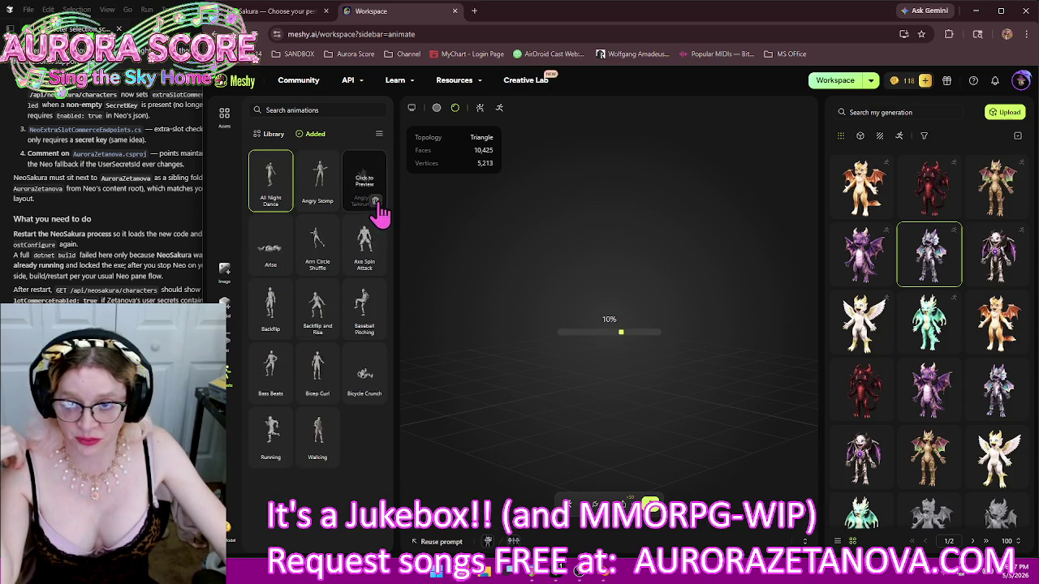
left_click(281, 202)
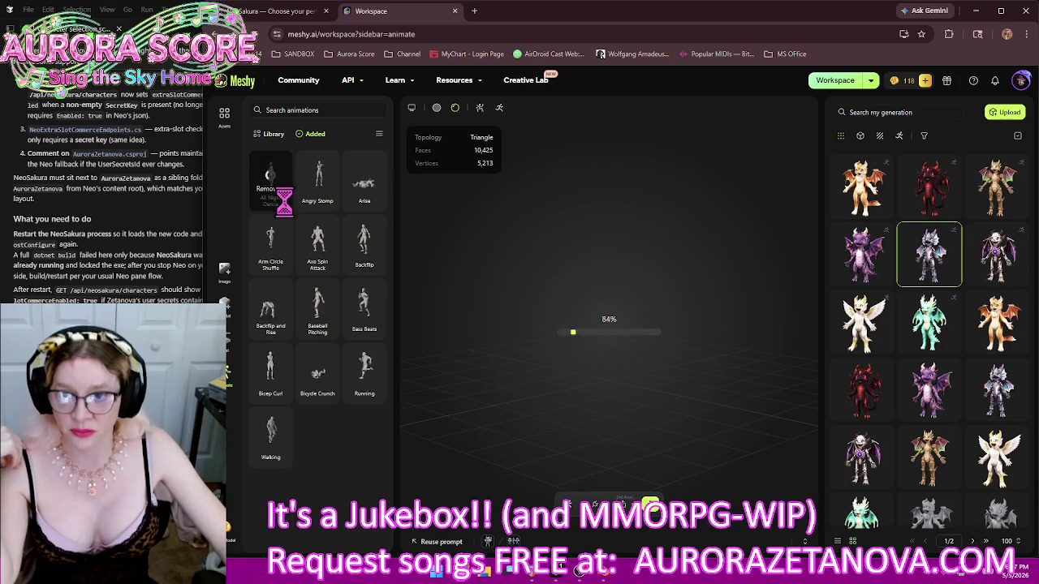
left_click(328, 201)
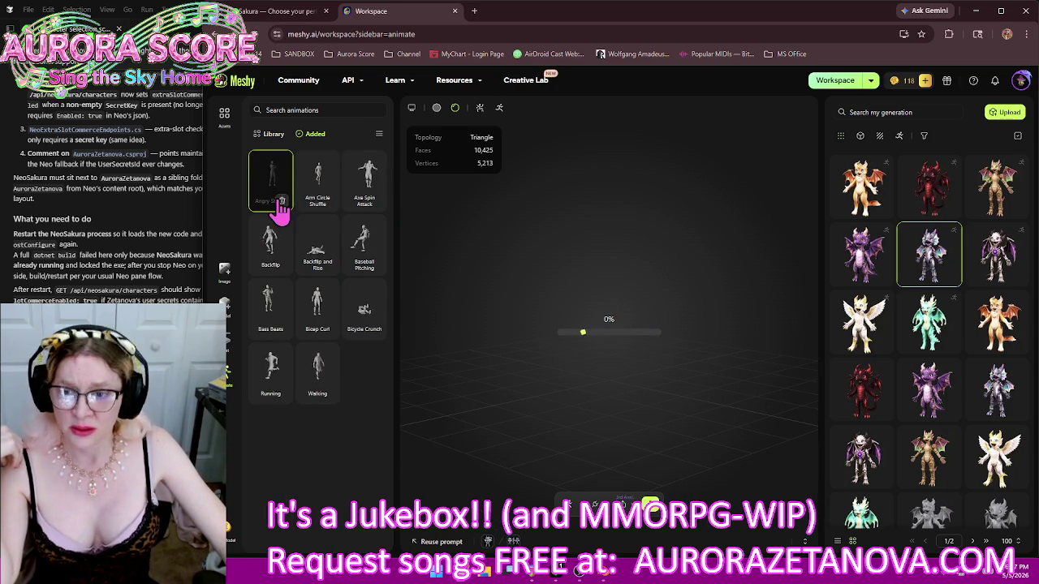
left_click(281, 202)
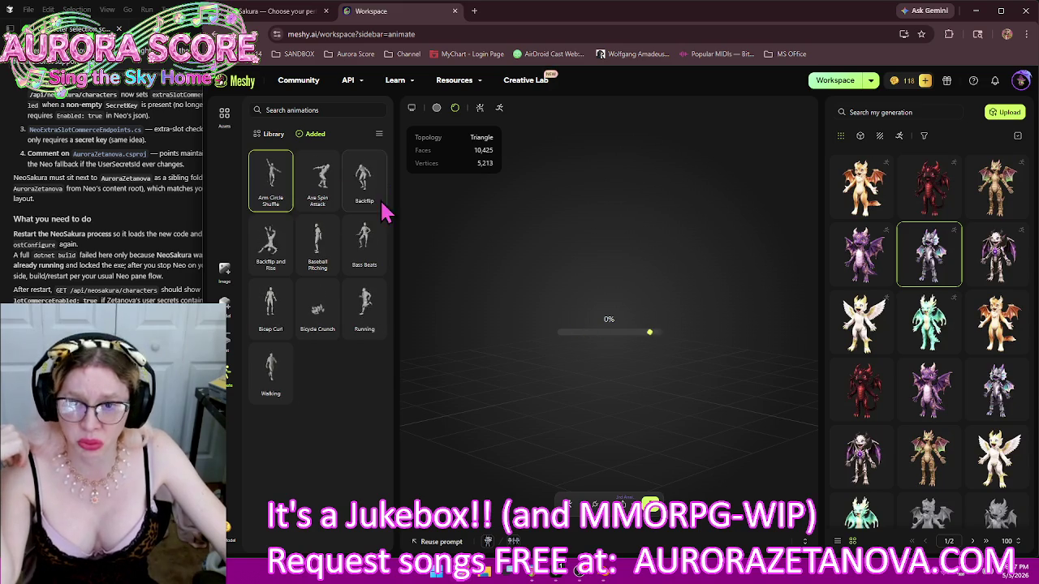
mouse_move(271, 245)
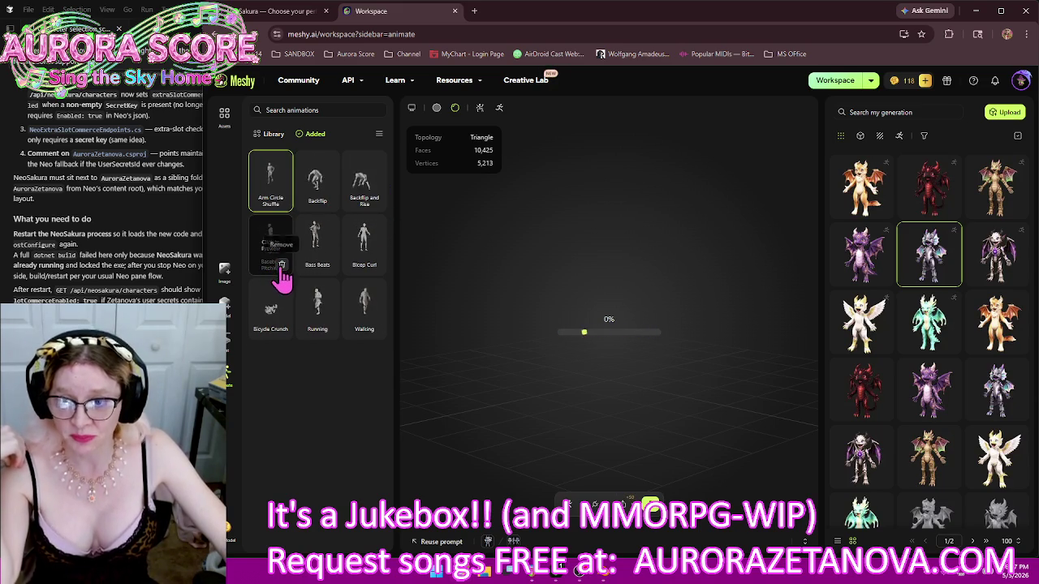
left_click(327, 200)
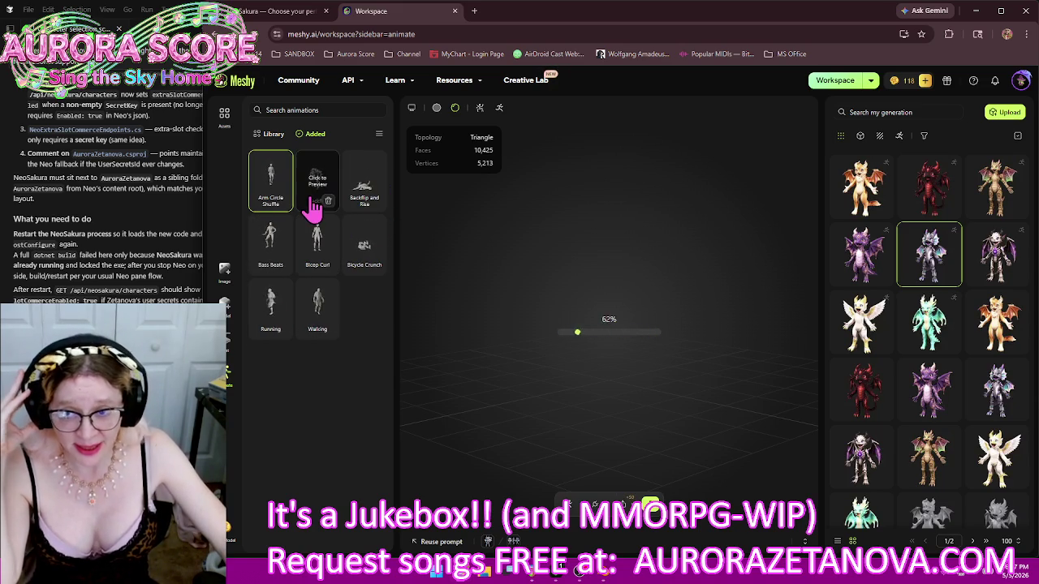
mouse_move(270, 180)
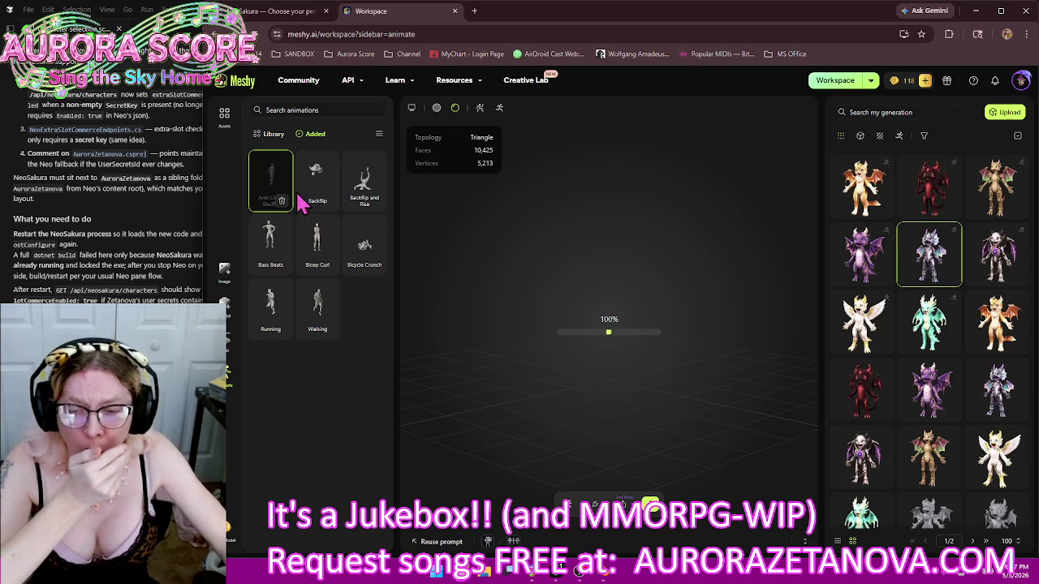
left_click(328, 200)
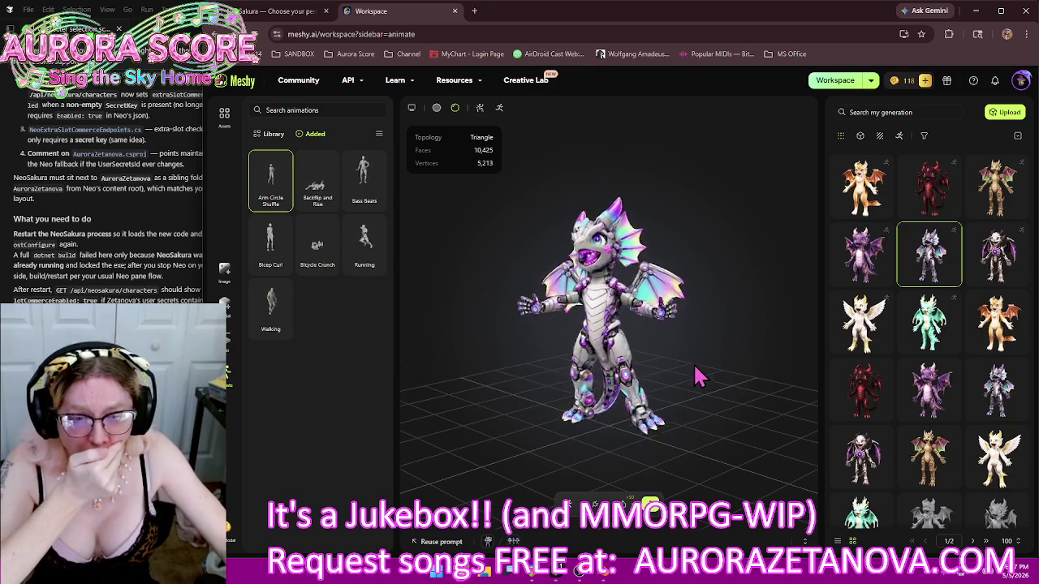
mouse_move(579, 398)
left_mouse_down()
mouse_move(635, 381)
mouse_move(748, 394)
left_mouse_up()
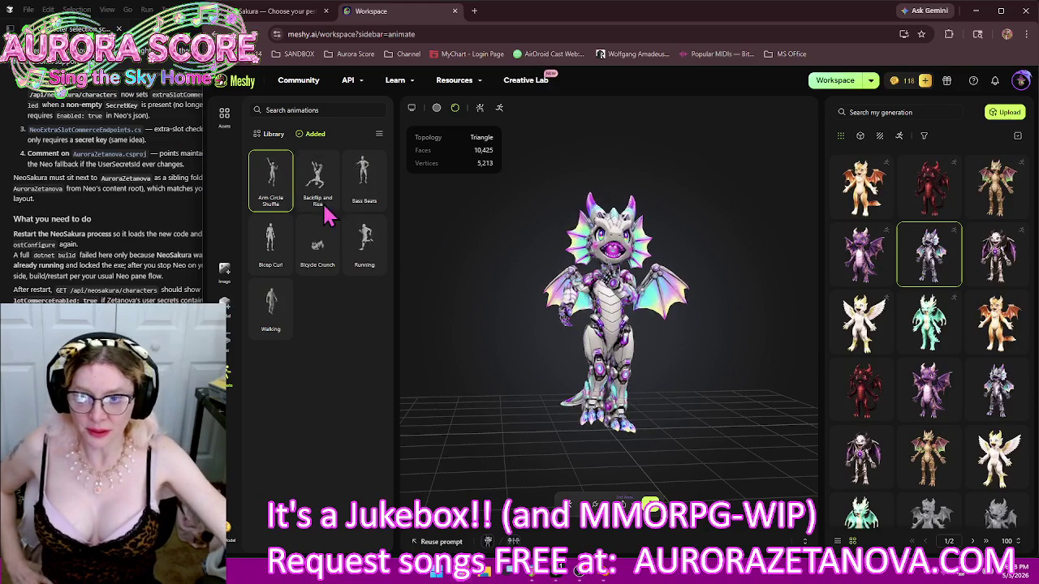
Remove Arm Circle Shuffle, Bicycle Crunch and Bicep Curl, then go back to the full library
left_click(276, 203)
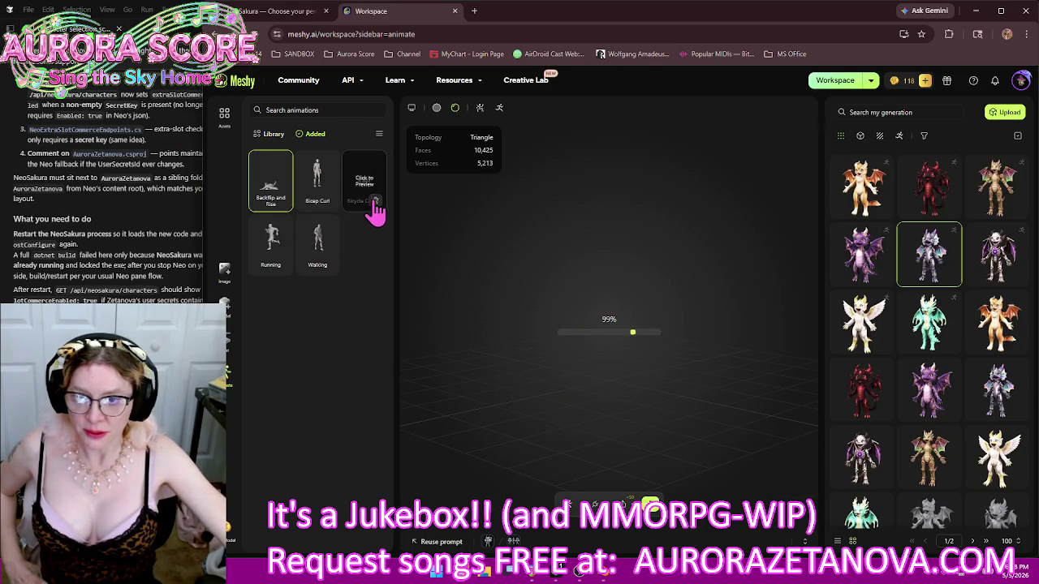
left_click(328, 202)
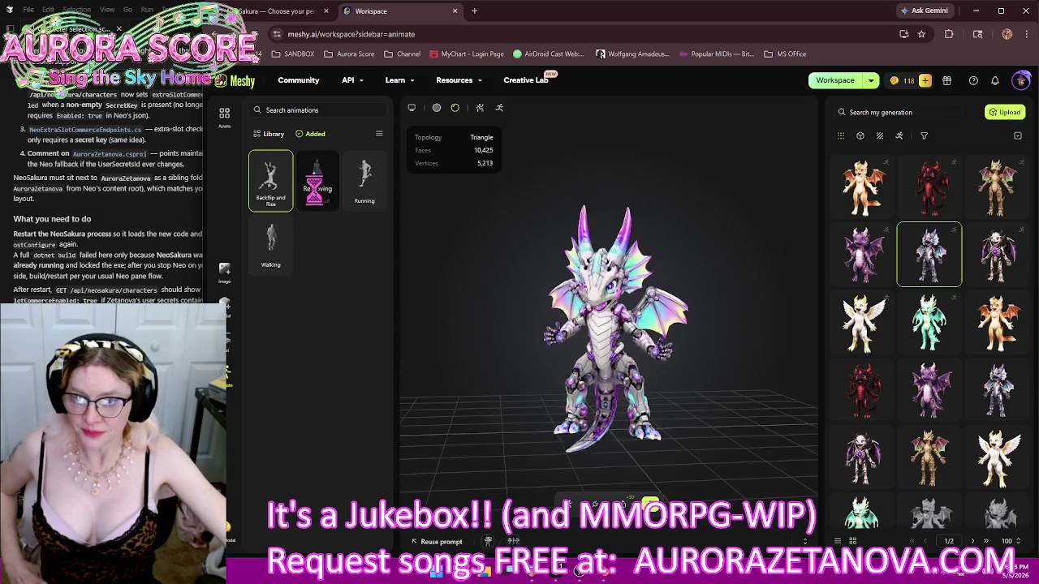
left_click(282, 202)
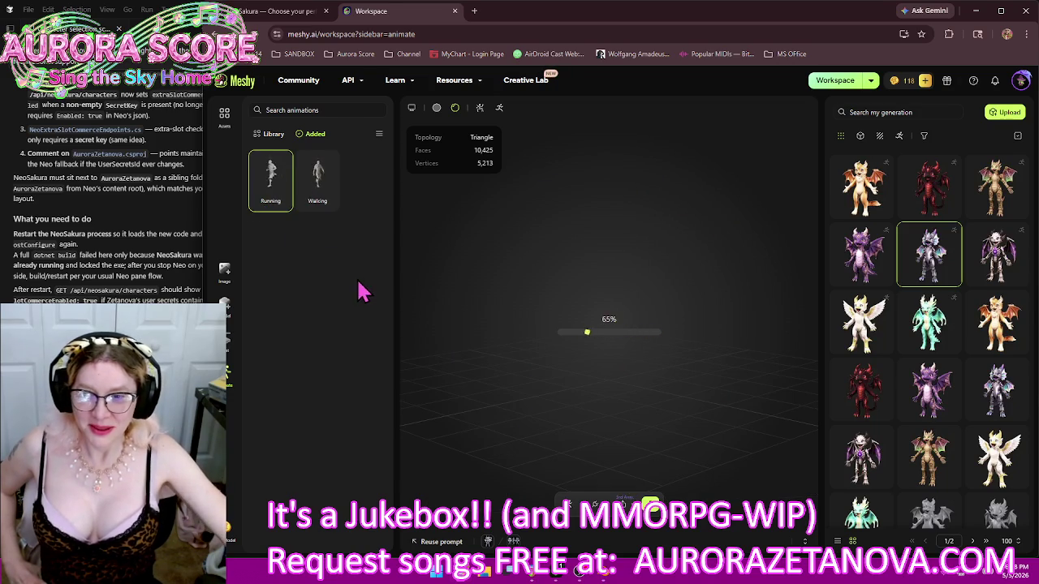
left_click(274, 135)
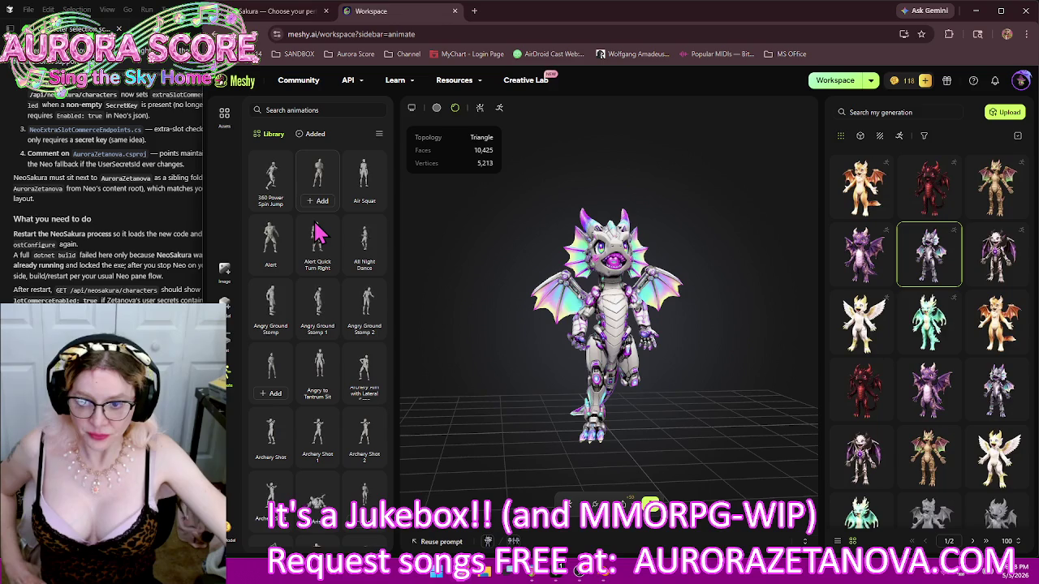
Browse the animation library, orbit the dragon to a three-quarter view, then list its added animations
scroll(317, 247, "down", 5)
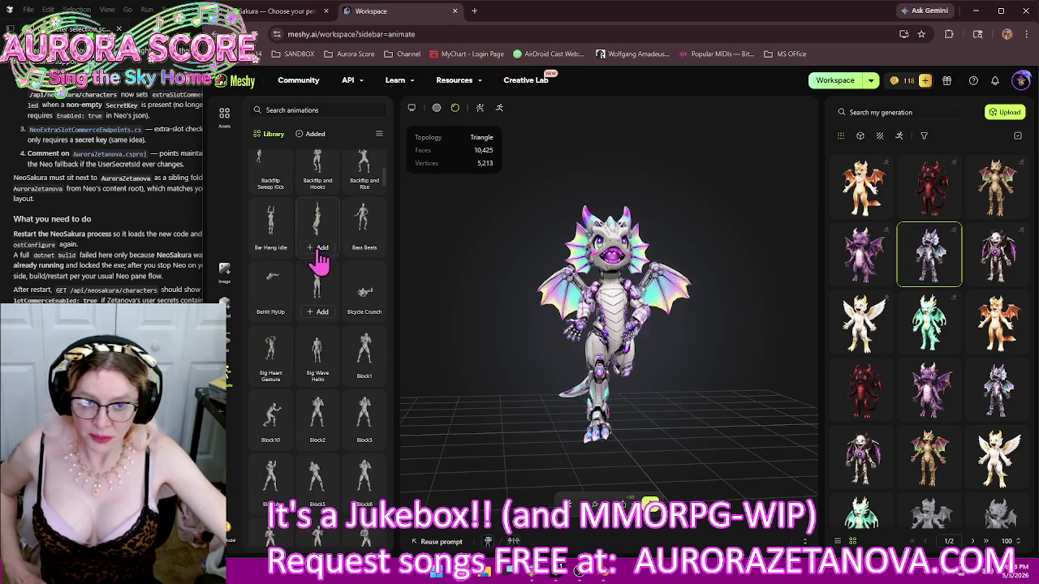
scroll(629, 244, "up", 5)
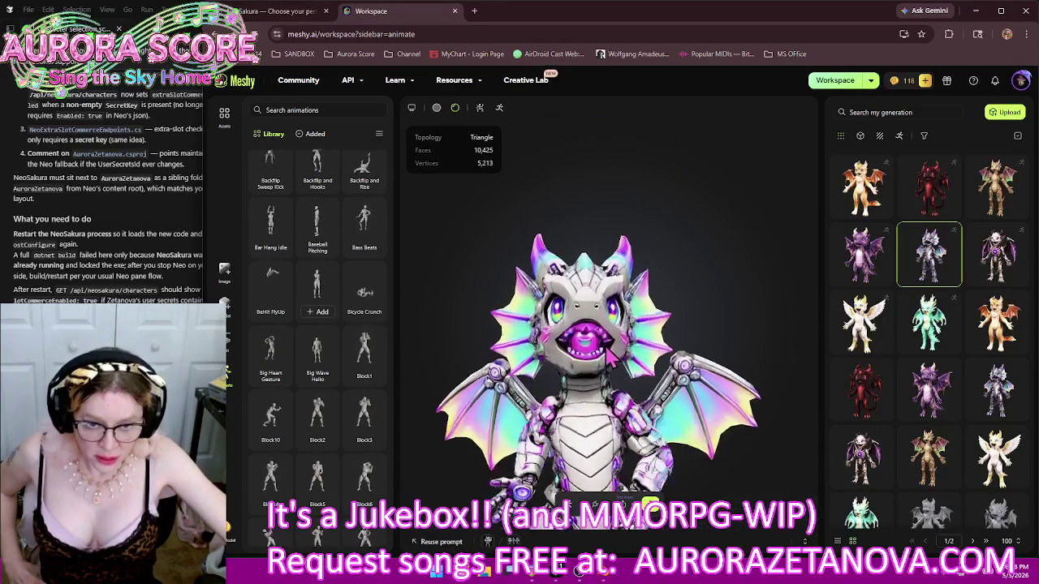
scroll(610, 347, "up", 5)
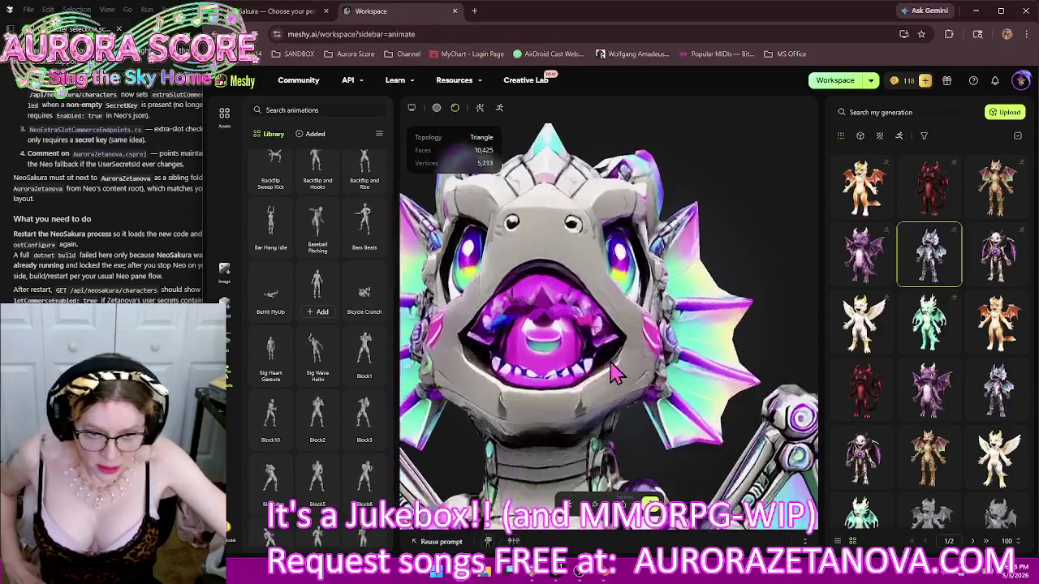
mouse_move(614, 385)
left_mouse_down()
mouse_move(549, 313)
mouse_move(579, 302)
left_mouse_up()
scroll(629, 297, "down", 5)
scroll(657, 284, "down", 3)
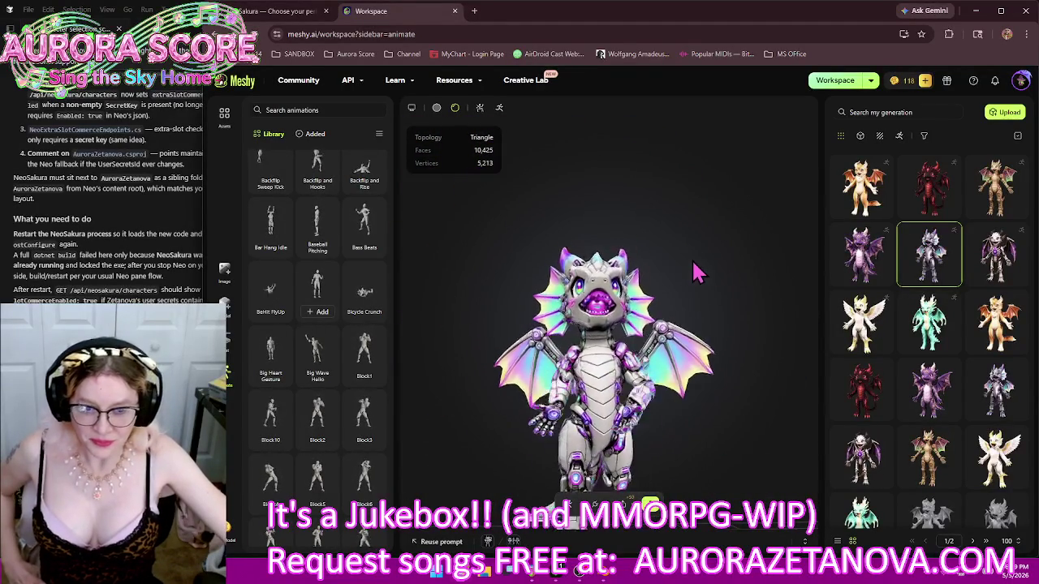
left_click(313, 134)
Return to the full library and add Big Heart Gesture and Big Wave Hello
left_click(270, 134)
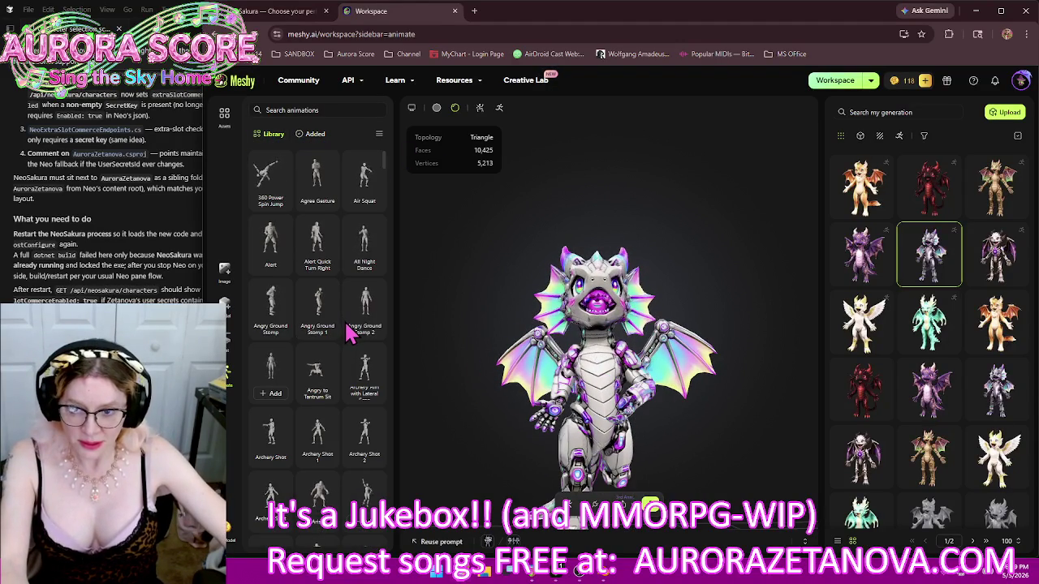
scroll(347, 333, "down", 5)
scroll(348, 332, "down", 3)
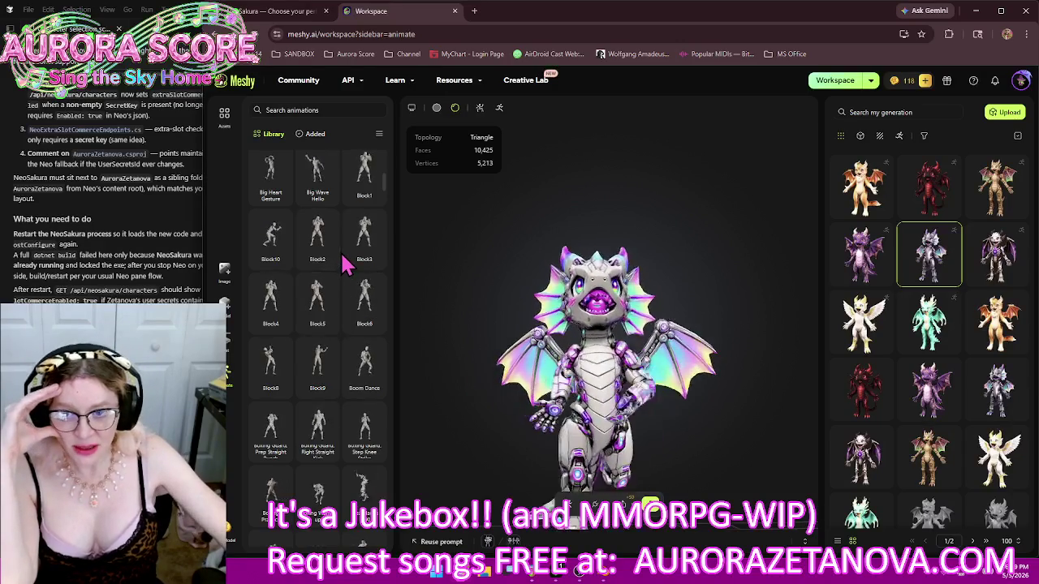
scroll(344, 264, "down", 2)
scroll(354, 276, "up", 2)
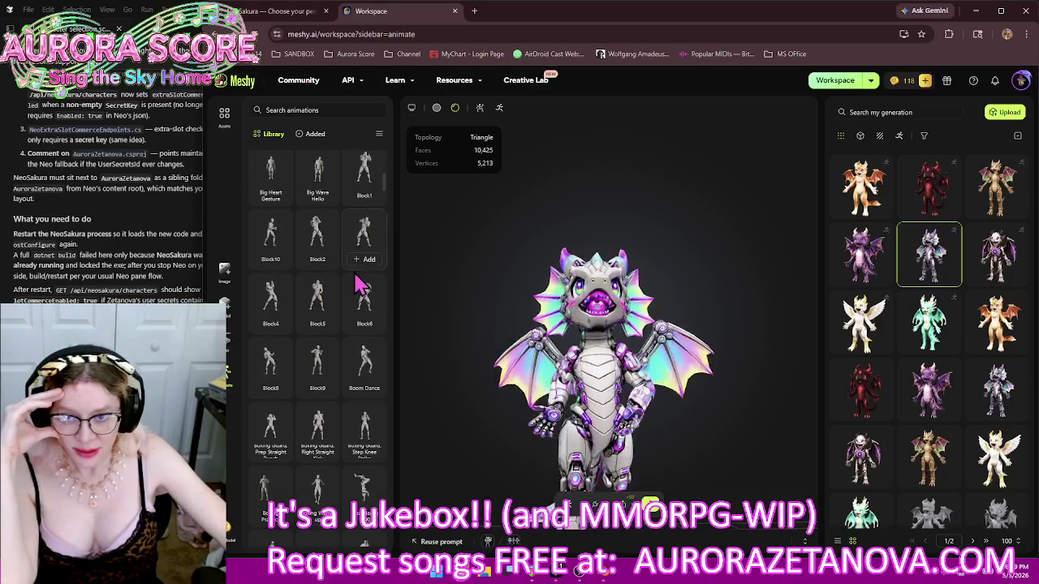
scroll(276, 258, "up", 1)
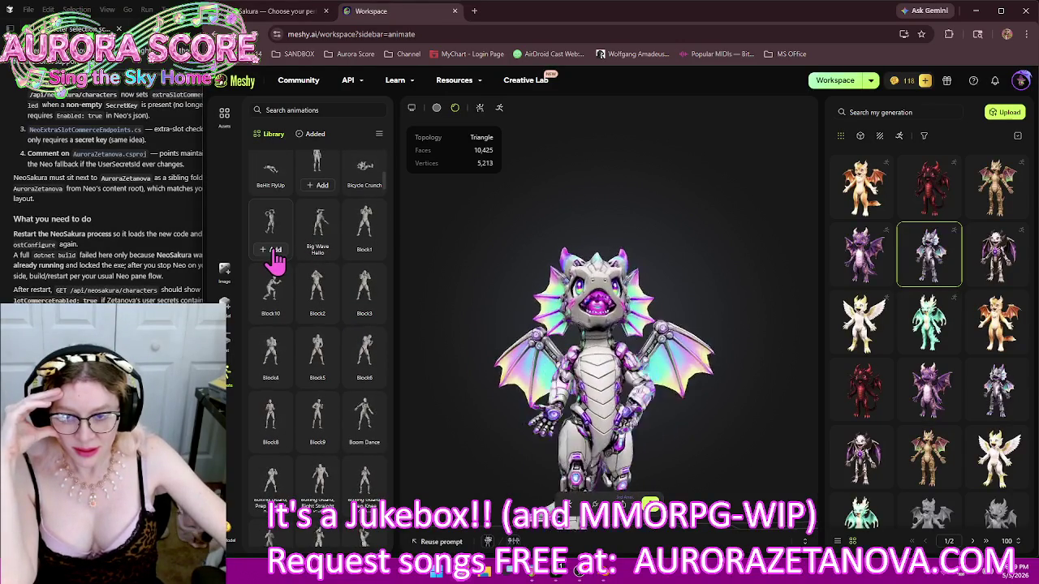
left_click(275, 250)
left_click(319, 250)
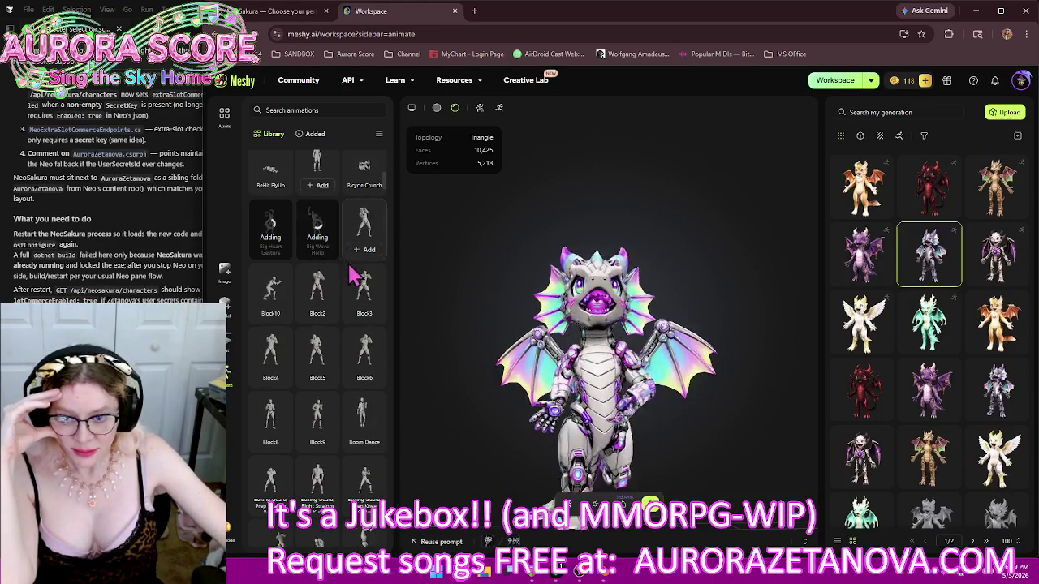
Add Boom Dance, Boxing Guard Right Straight Kick, Boxing Warm-up, Bubble Dance, Call Gesture, Cardio Dance and Carry Heavy Object Walk
scroll(350, 316, "down", 1)
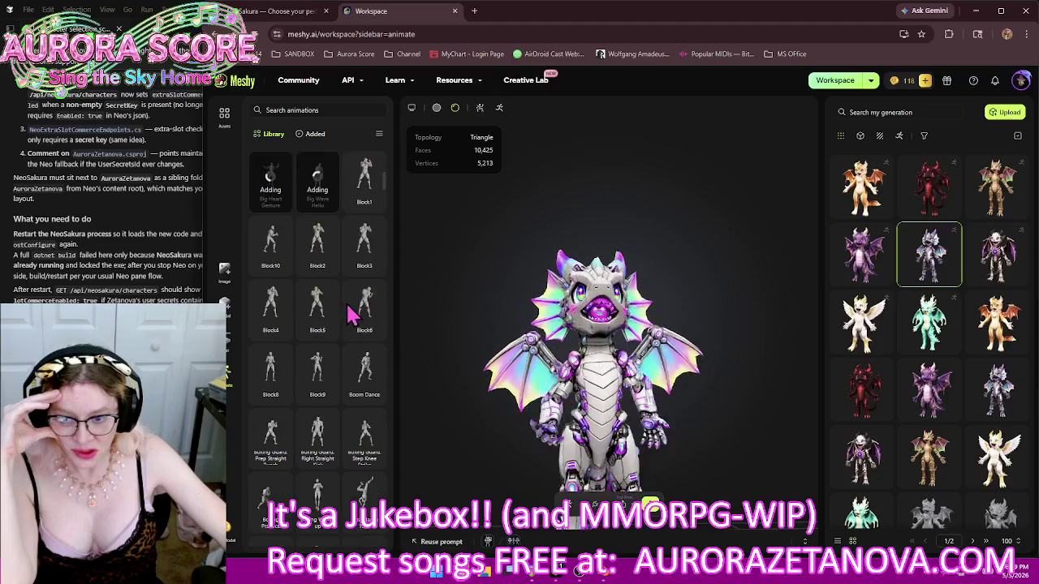
left_click(369, 389)
scroll(366, 373, "down", 2)
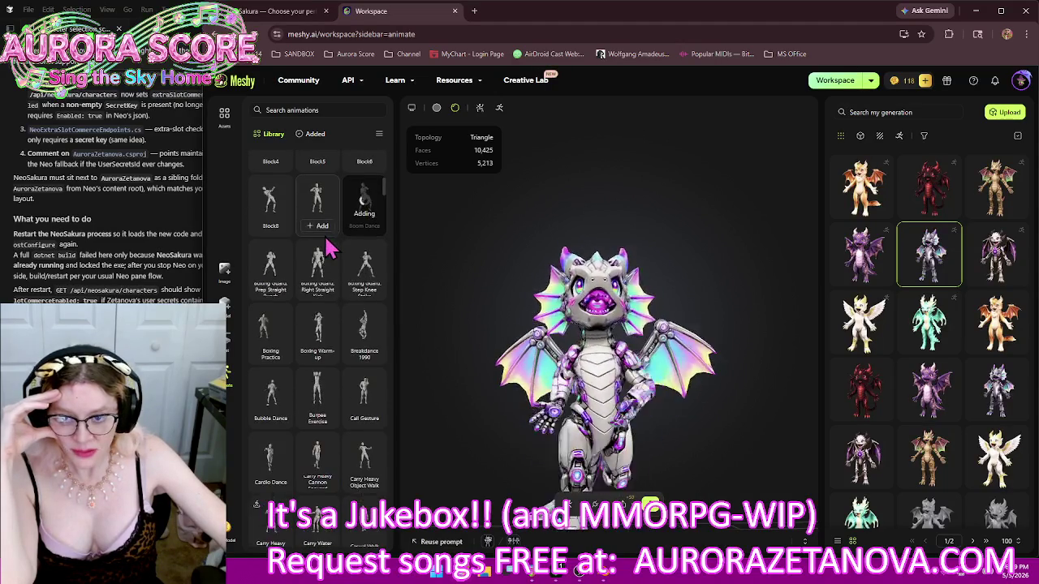
left_click(319, 292)
scroll(300, 203, "down", 1)
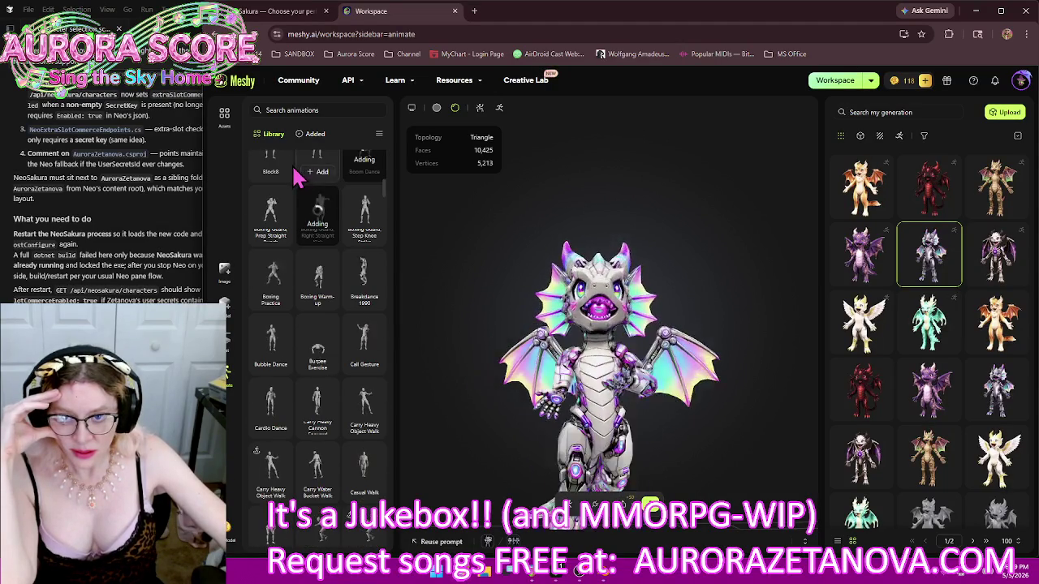
scroll(296, 195, "down", 1)
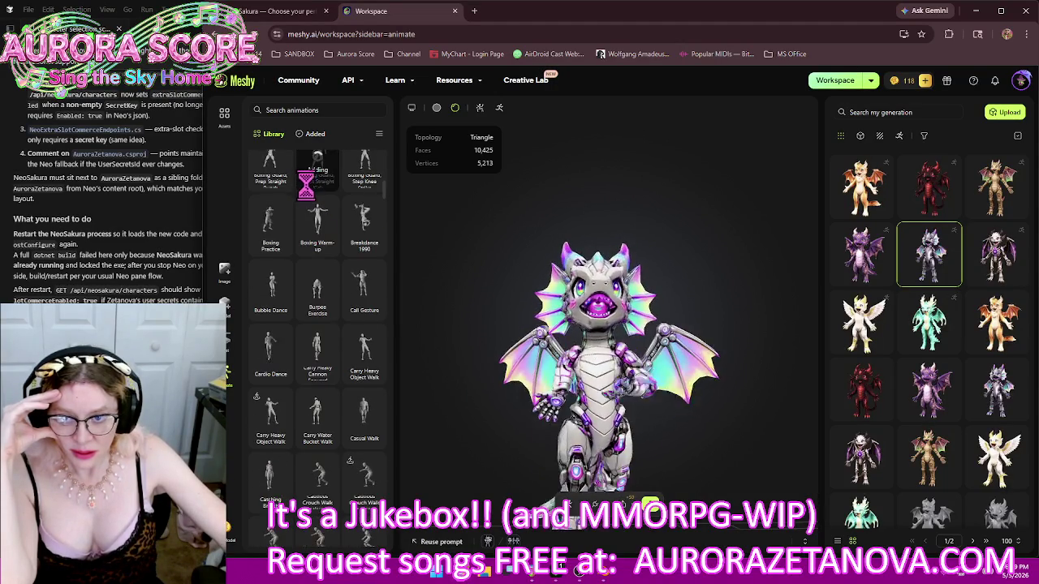
left_click(339, 258)
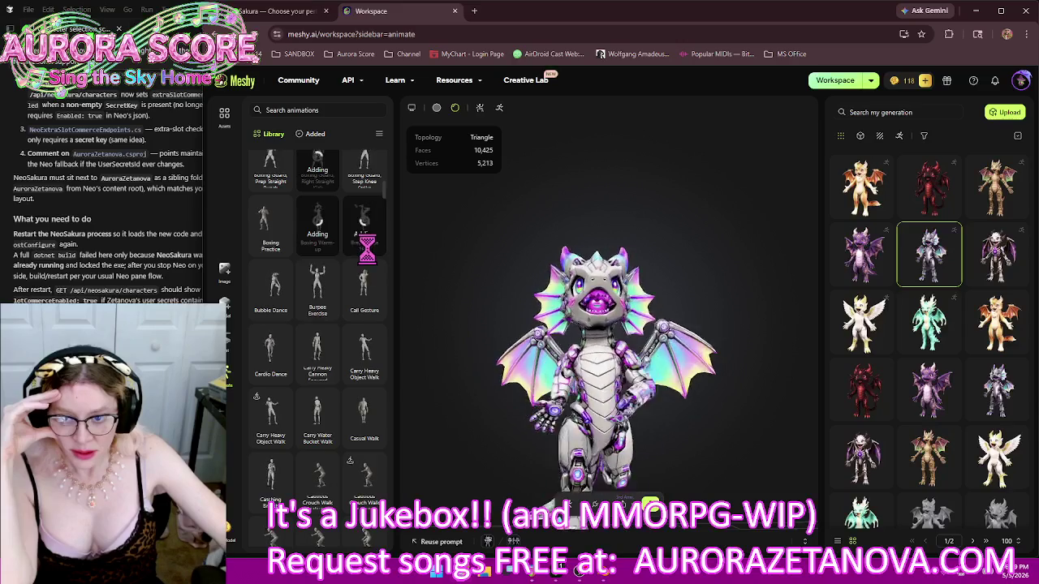
left_click(274, 311)
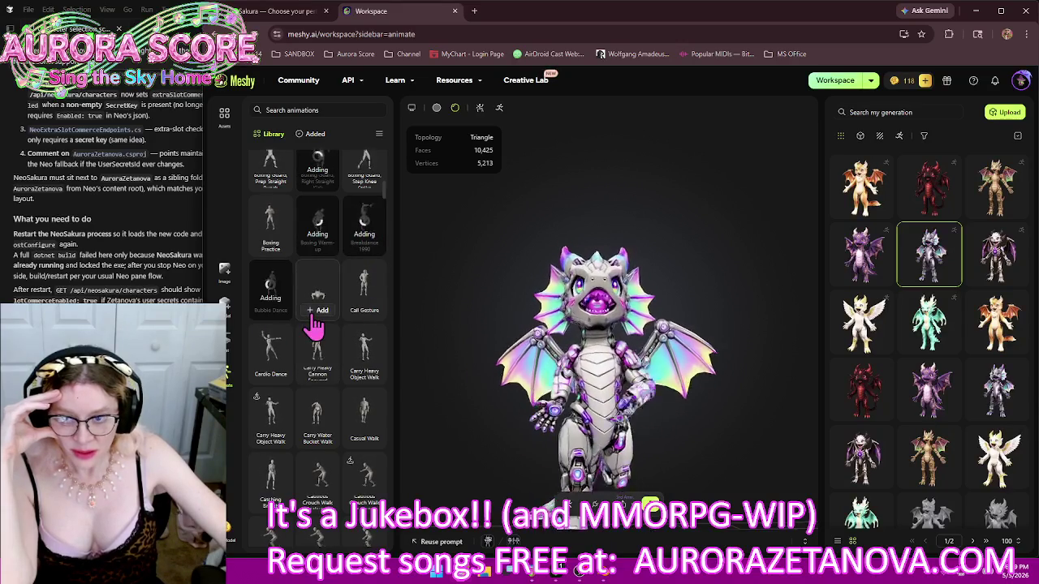
left_click(364, 312)
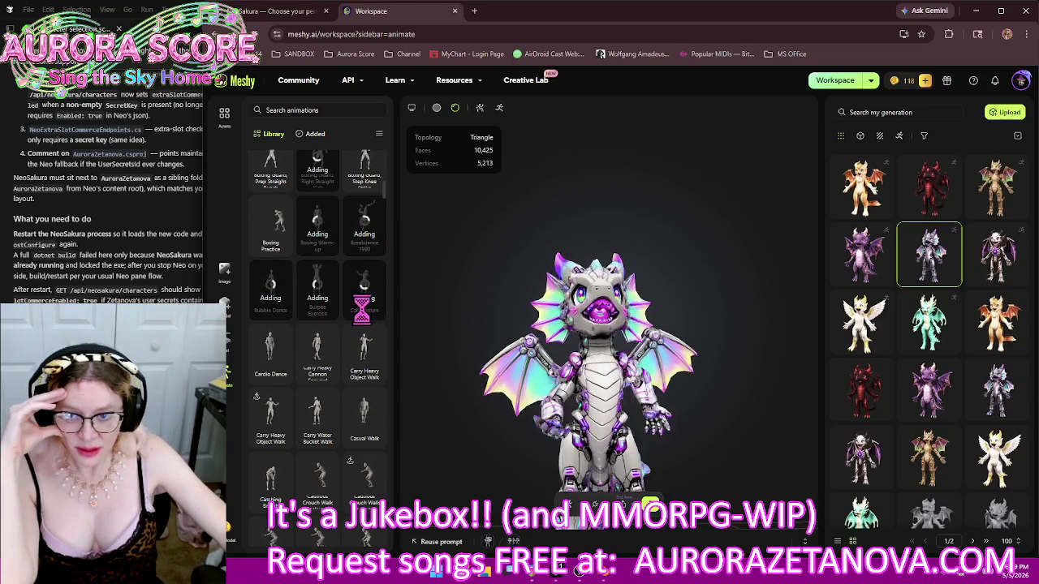
left_click(271, 372)
left_click(270, 435)
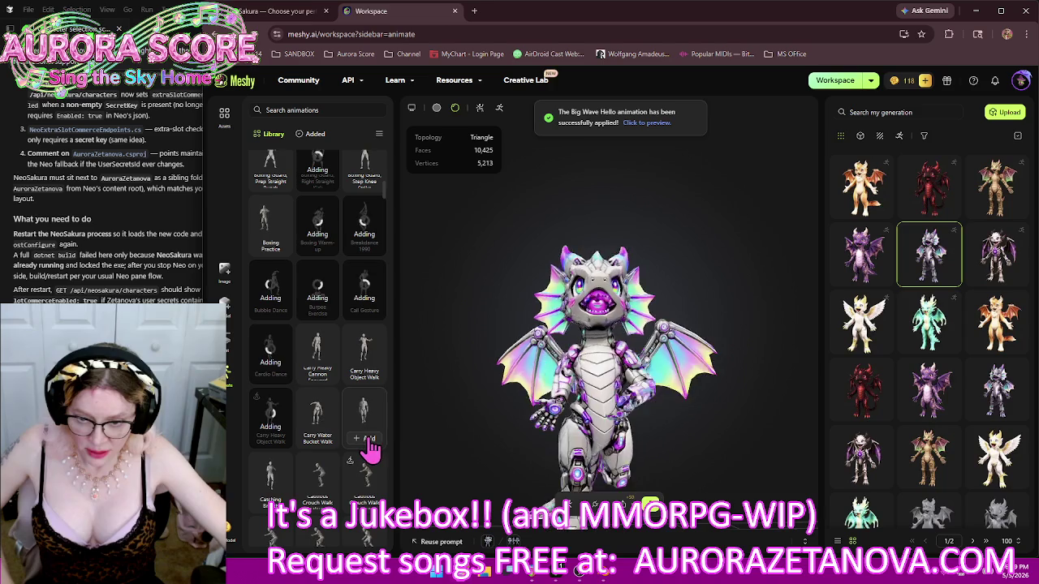
Add Chair Sit Idle Female and Male, Charged Ground Slam, Charged Slash, Charged Spell Cast and Charged Spell Cast 1
scroll(341, 375, "down", 3)
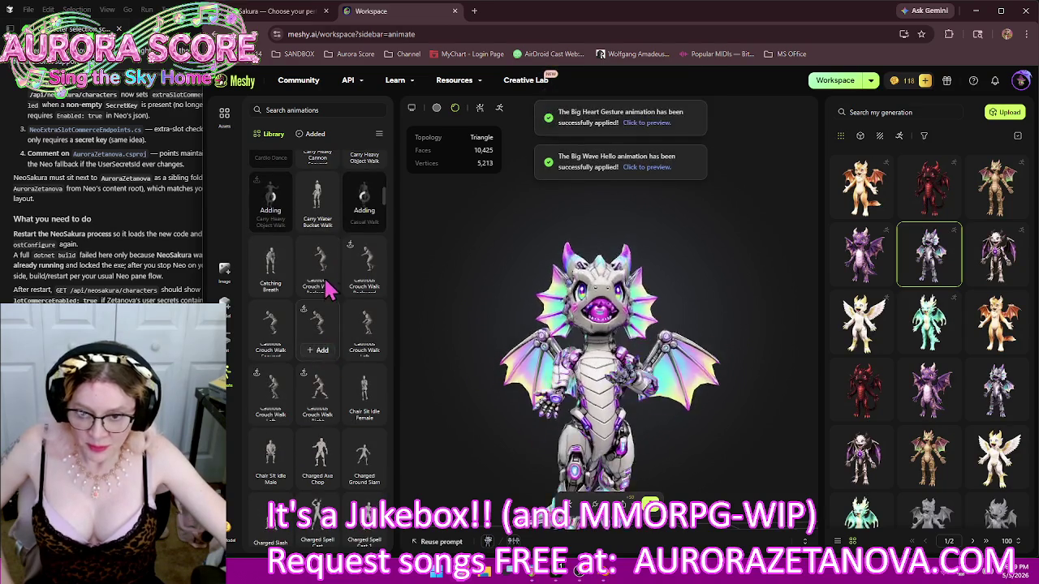
left_click(369, 414)
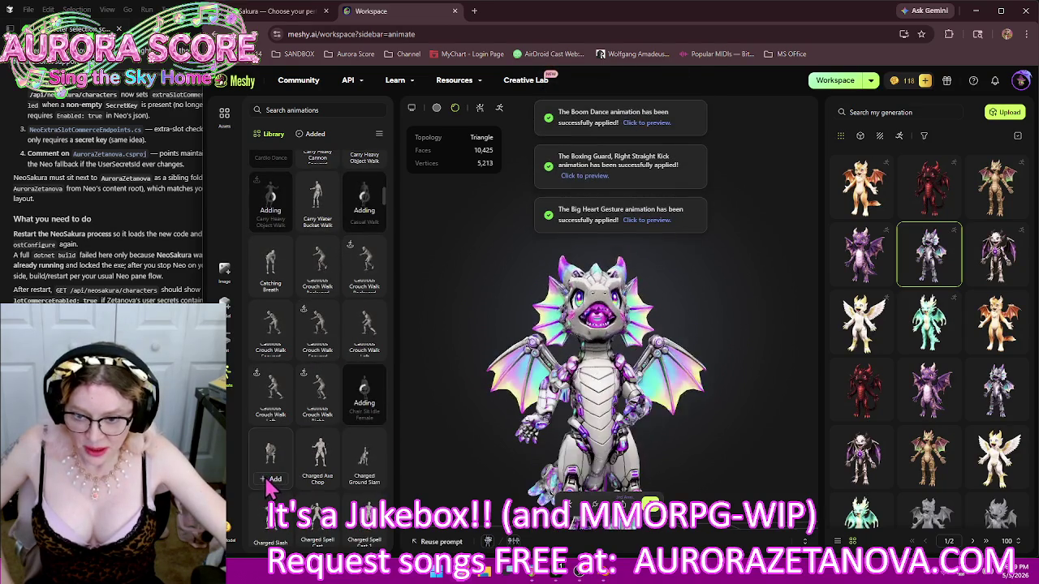
left_click(270, 466)
left_click(363, 471)
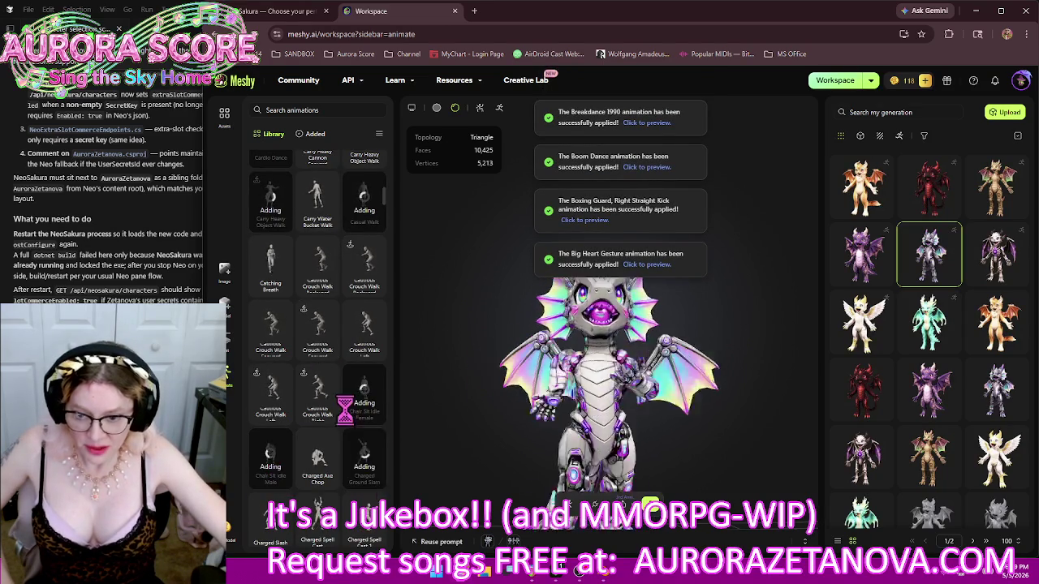
scroll(348, 414, "down", 2)
left_click(284, 438)
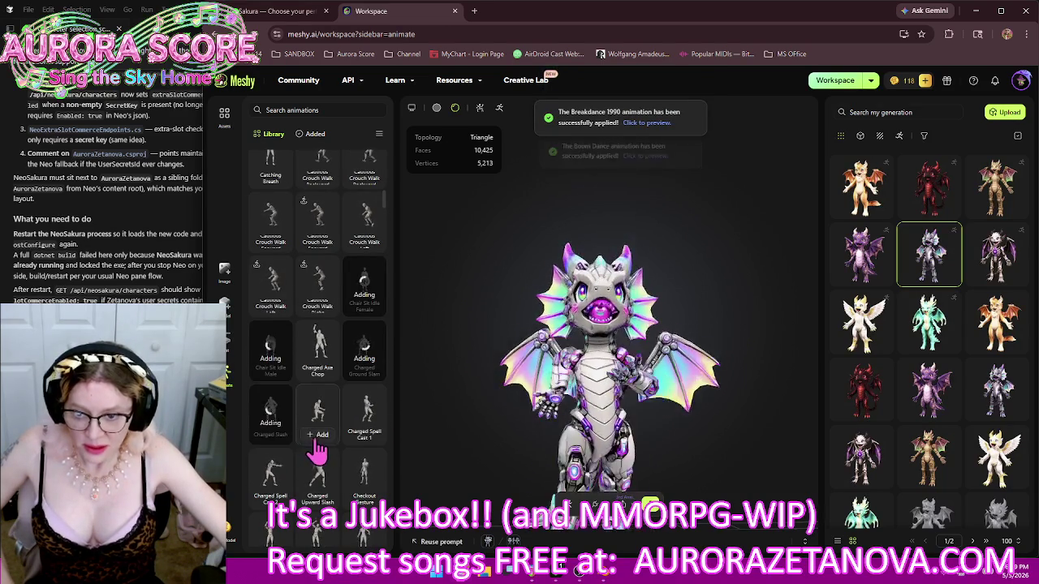
left_click(318, 430)
left_click(368, 440)
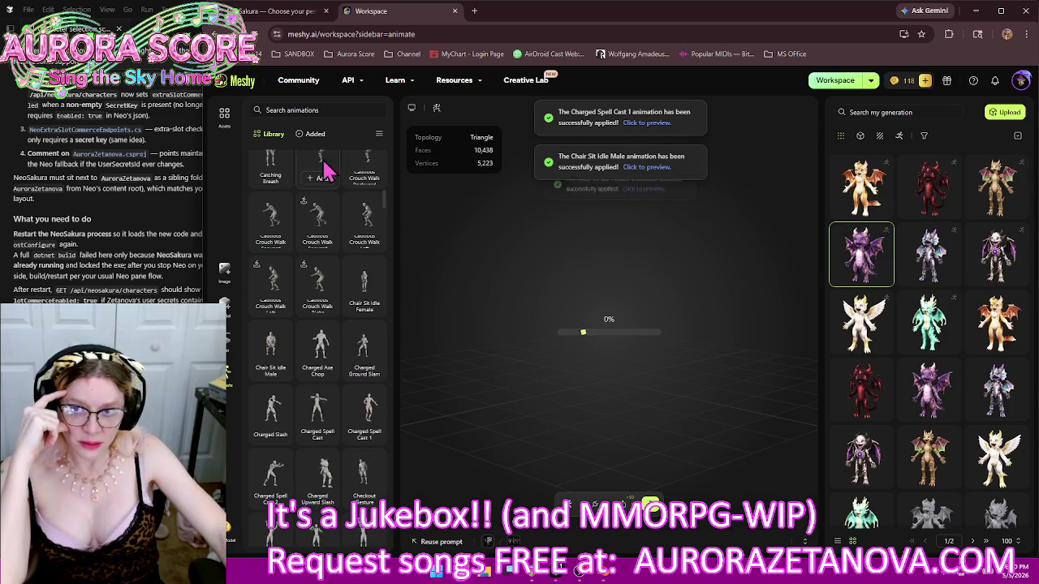
Remove Backflip and Rise, All Night Dance, Angry Ground Stomp, Axe Spin Attack, Backflip, Bicep Curl, Bicycle Crunch and Bass Beats
left_click(333, 139)
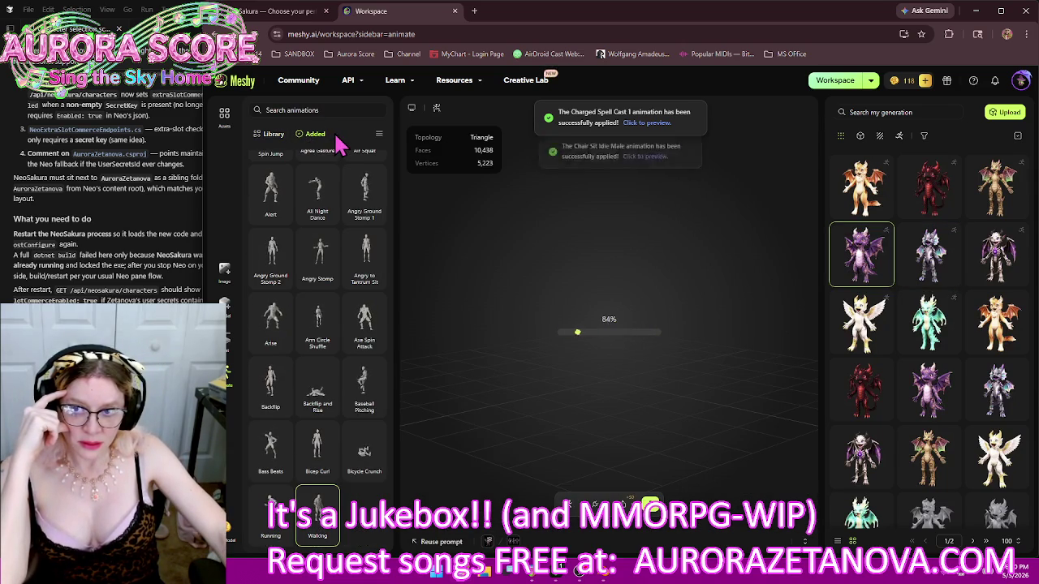
left_click(328, 405)
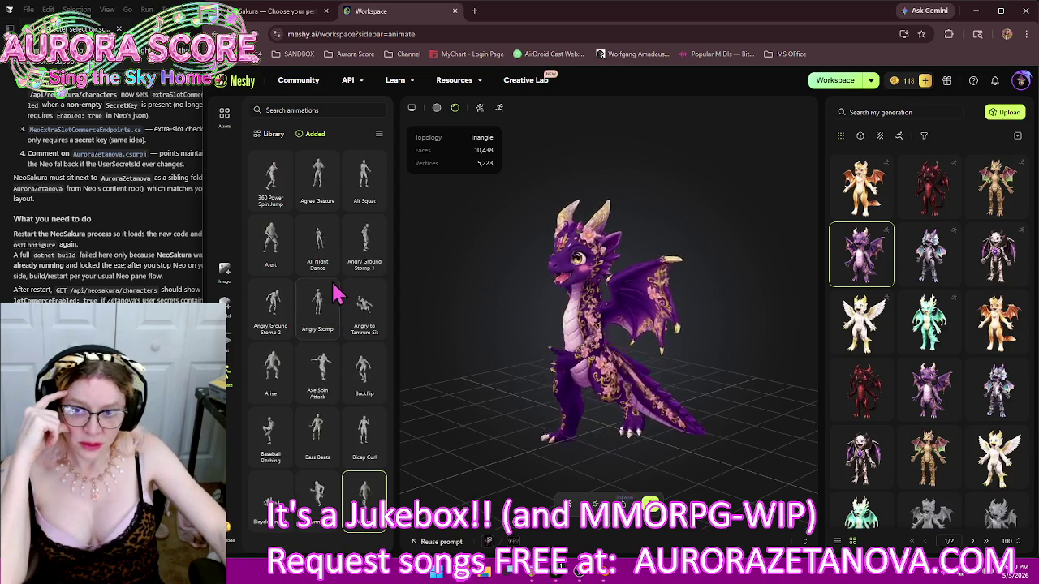
left_click(328, 263)
mouse_move(317, 180)
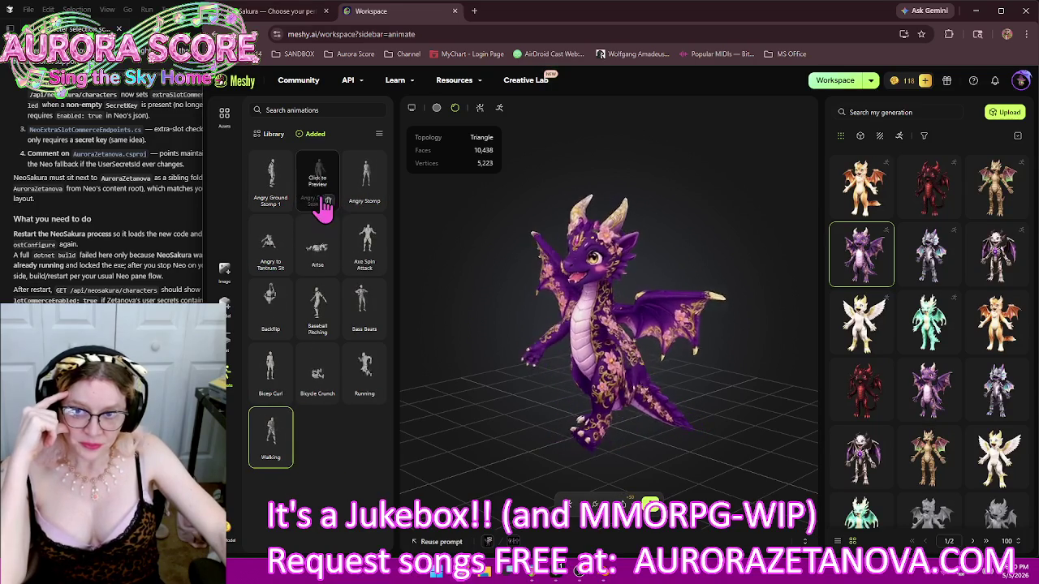
mouse_move(272, 180)
left_click(283, 205)
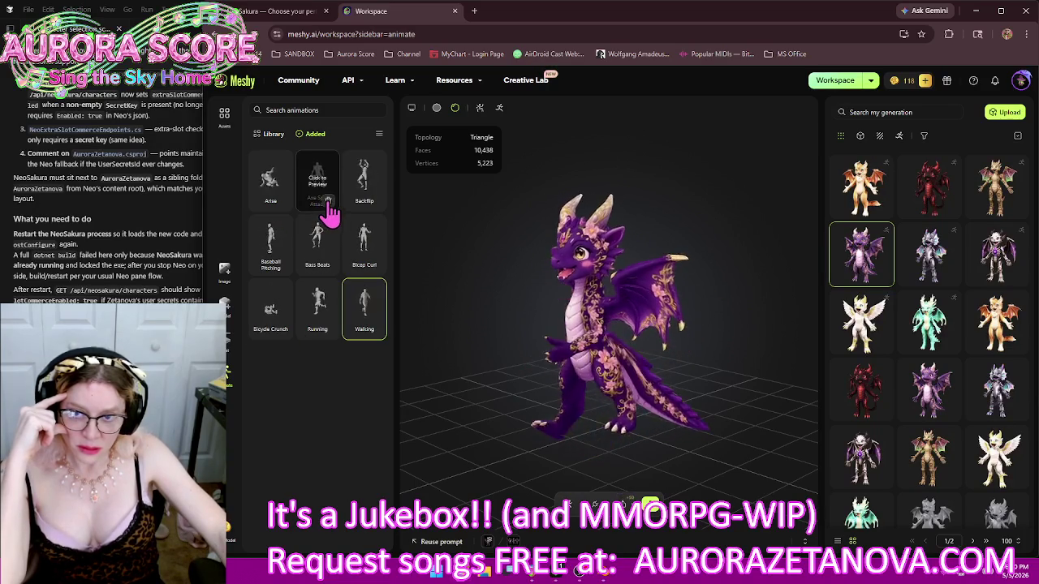
left_click(281, 202)
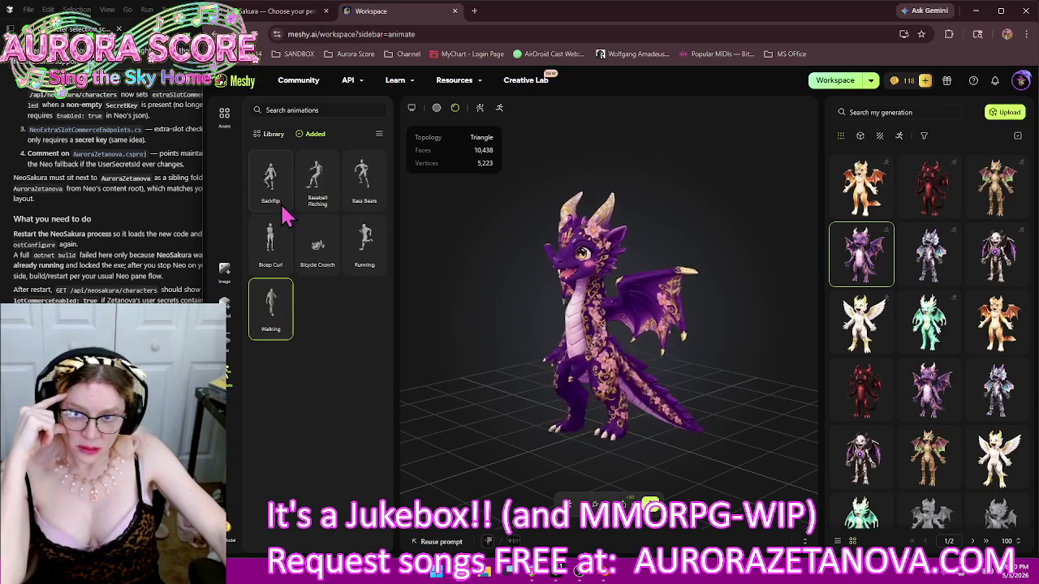
left_click(281, 202)
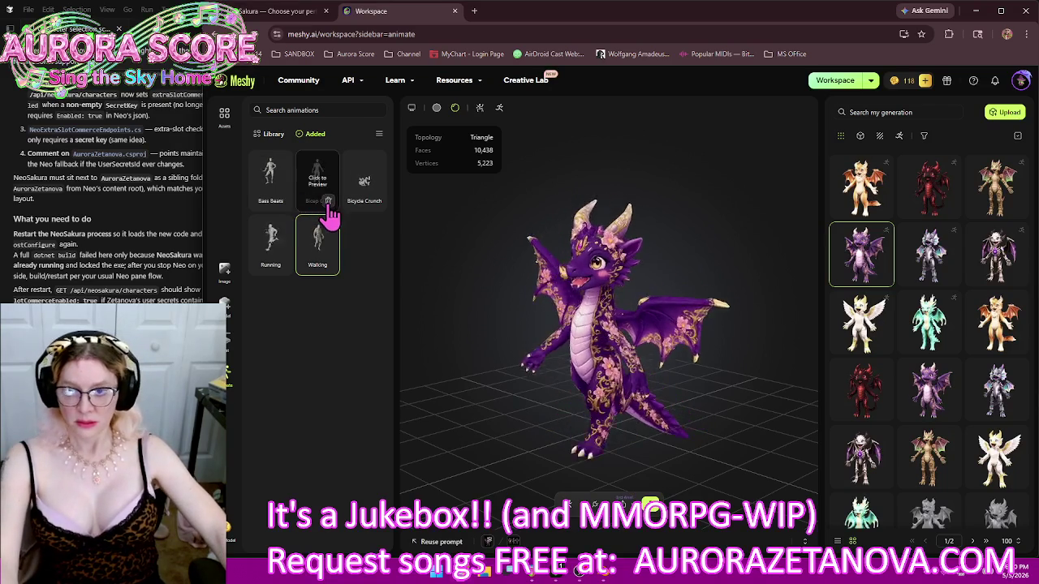
left_click(328, 200)
left_click(327, 201)
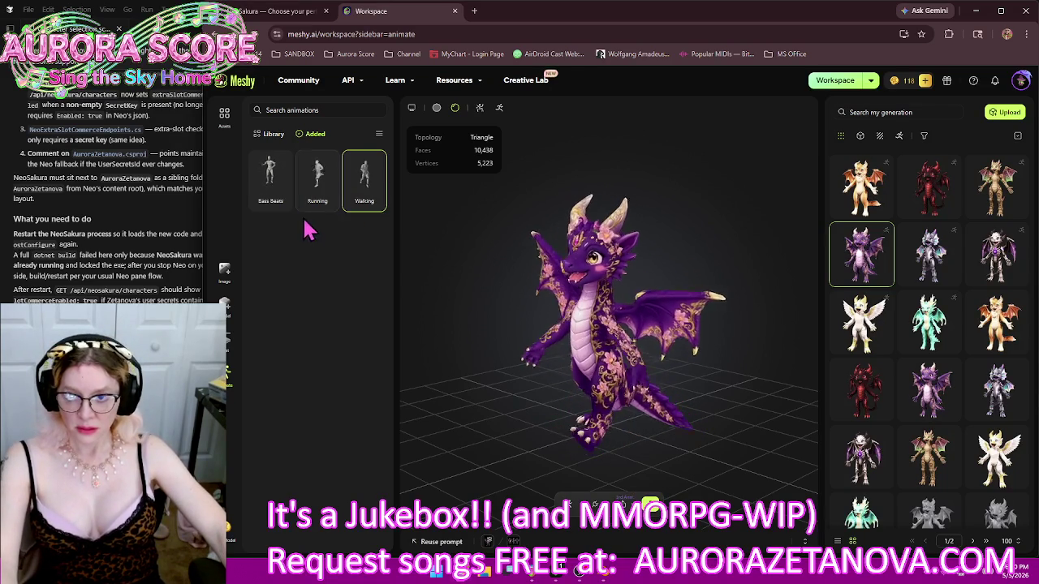
left_click(282, 202)
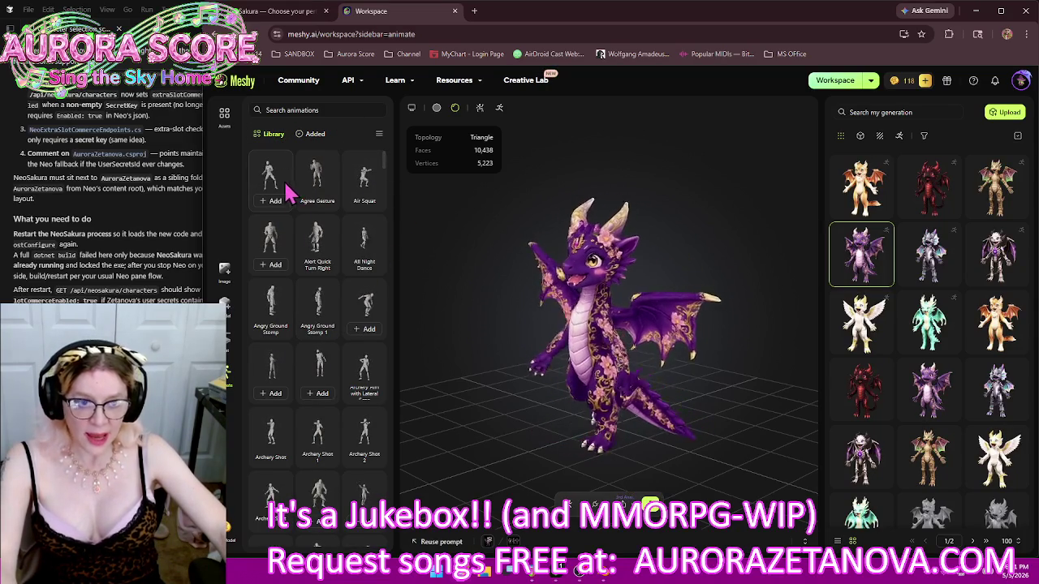
Add Big Heart Gesture and Big Wave Hello to the purple dragon
scroll(317, 292, "down", 2)
scroll(324, 326, "down", 3)
scroll(332, 325, "down", 3)
scroll(337, 325, "down", 2)
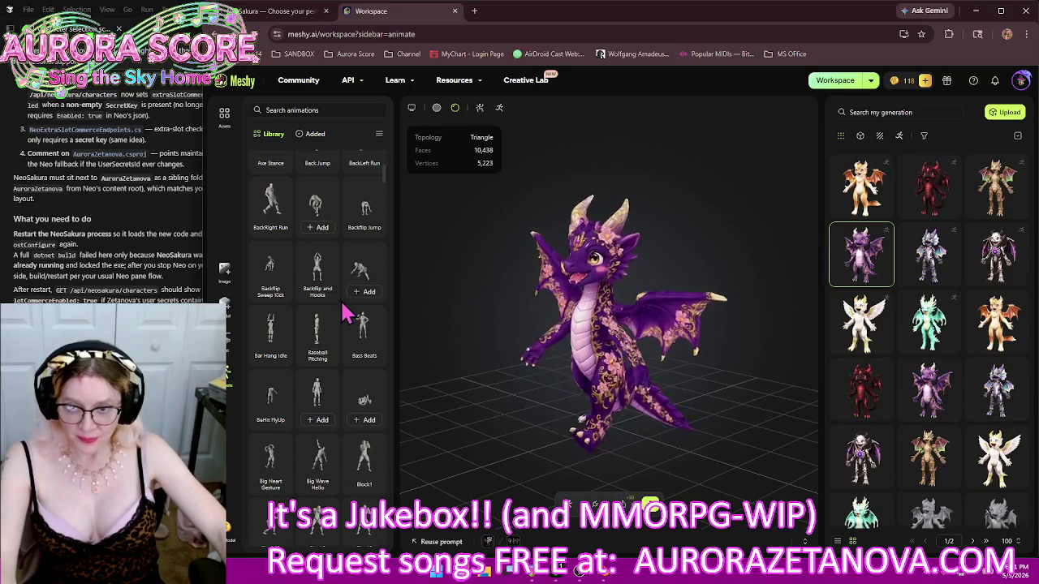
scroll(345, 315, "down", 1)
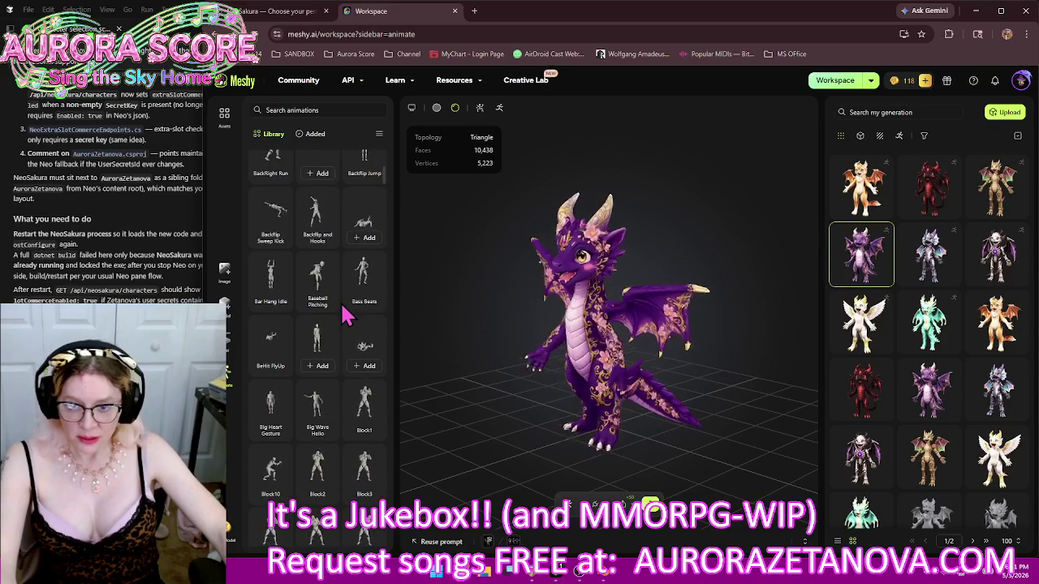
scroll(345, 317, "down", 1)
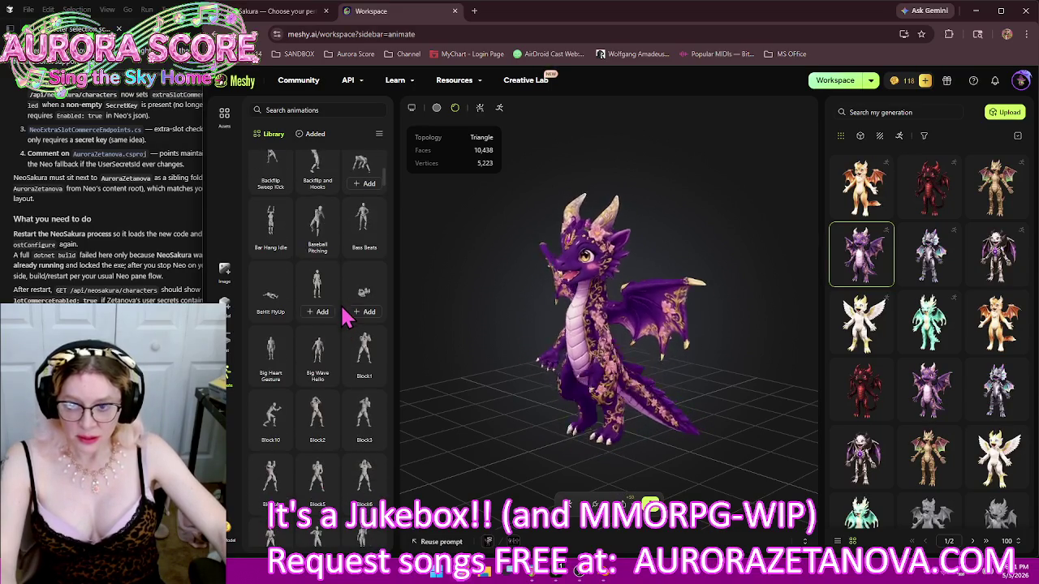
left_click(276, 378)
left_click(321, 378)
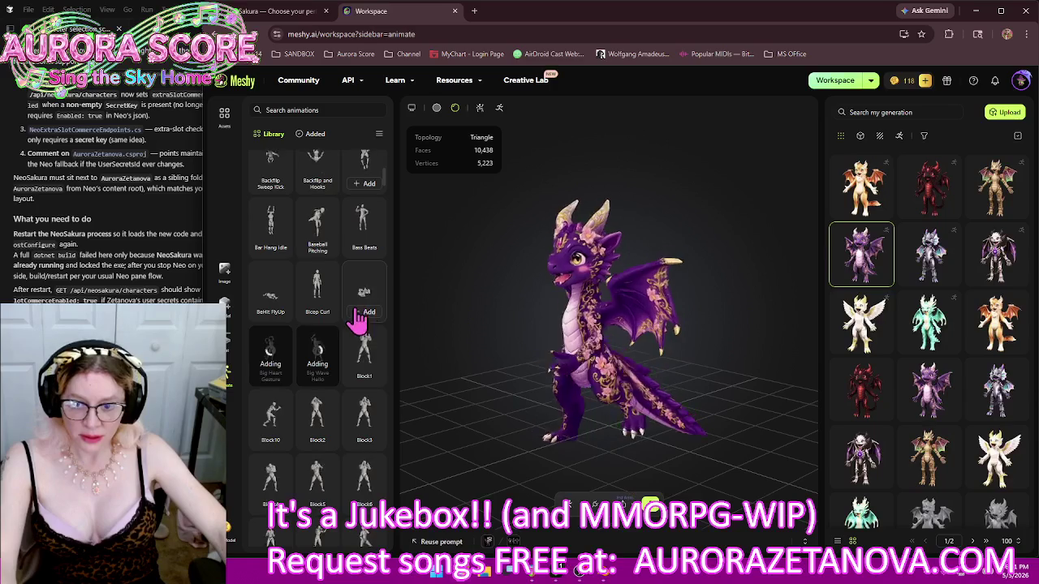
Add Boxing Guard Right Straight Kick, Boxing Warm-up, Bubble Dance, Burpee Exercise, Cardio Dance and the next animation
scroll(361, 316, "down", 1)
scroll(361, 319, "down", 2)
scroll(364, 293, "down", 2)
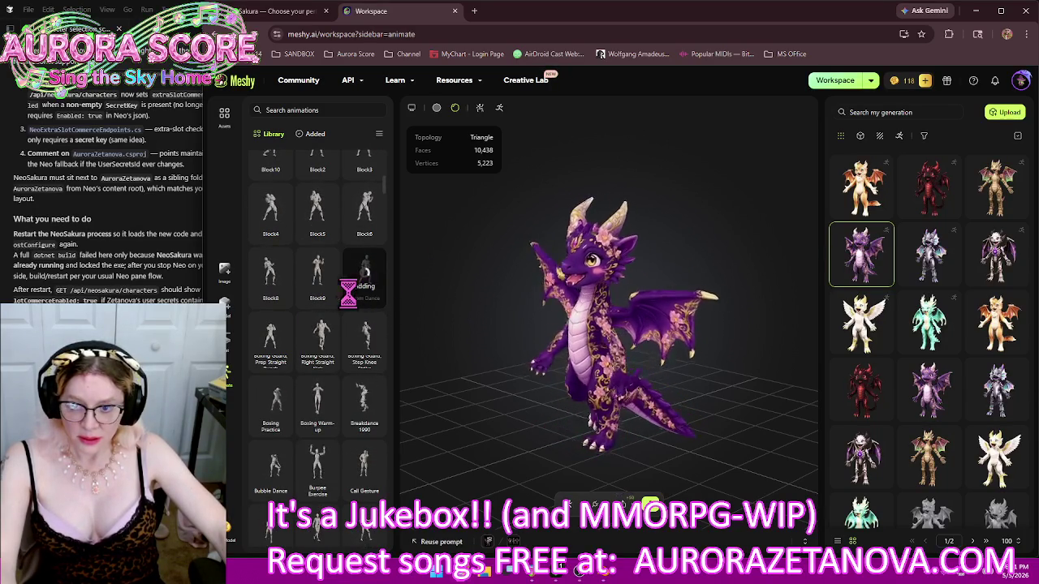
left_click(320, 372)
scroll(327, 339, "up", 1)
scroll(329, 345, "down", 3)
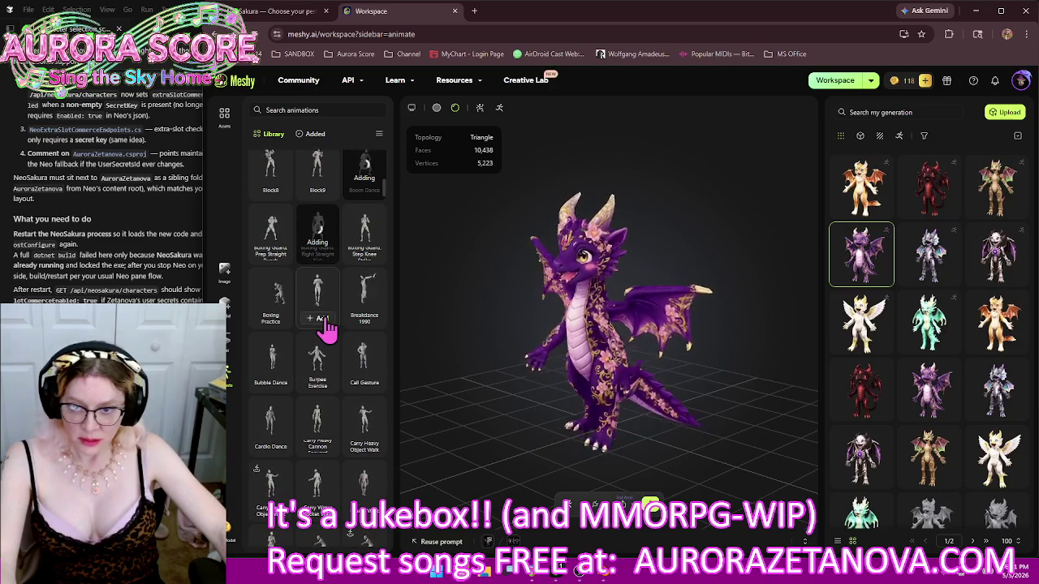
left_click(322, 319)
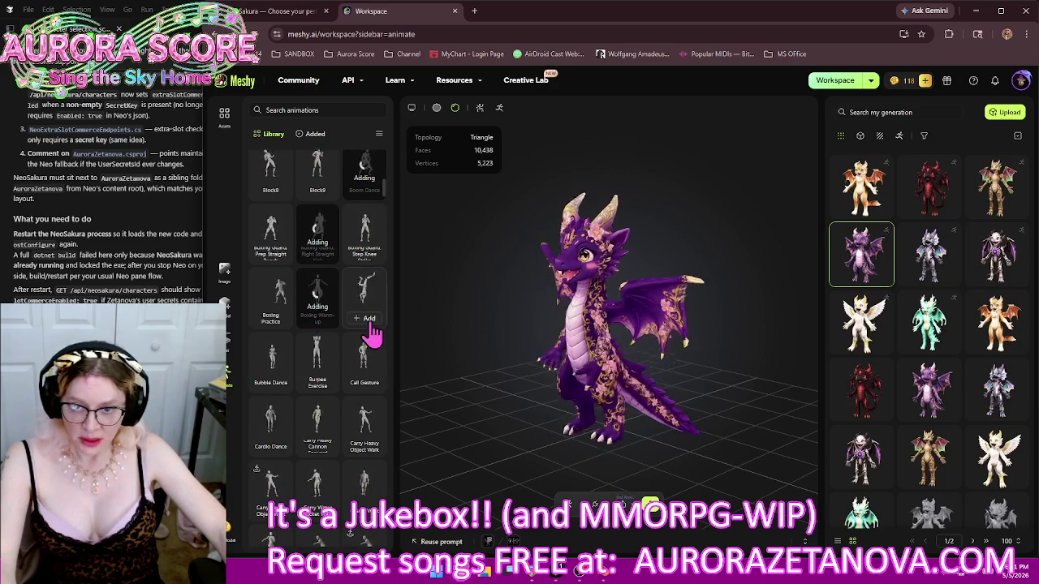
left_click(280, 373)
left_click(308, 377)
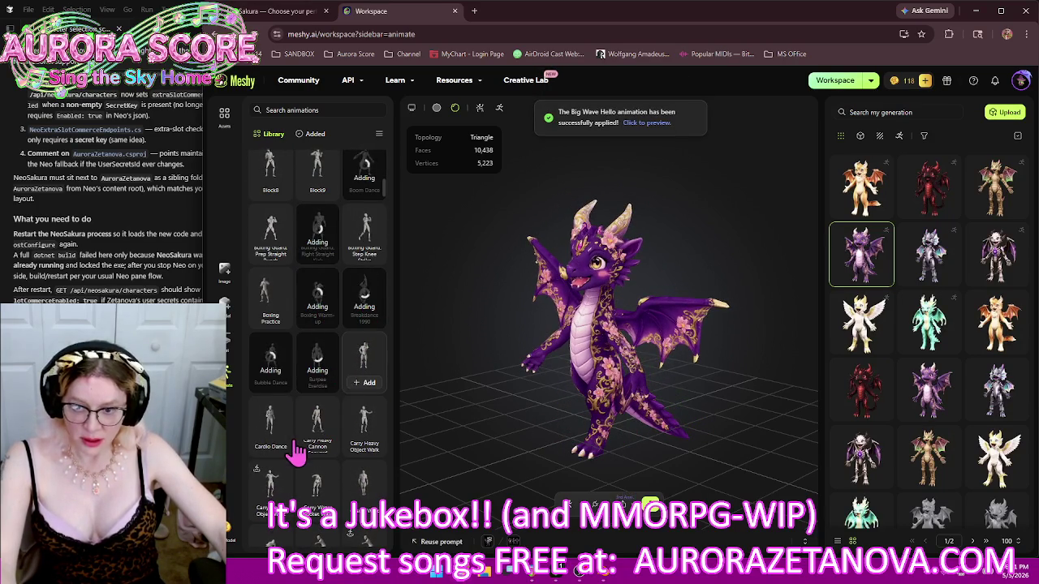
left_click(274, 438)
left_click(270, 485)
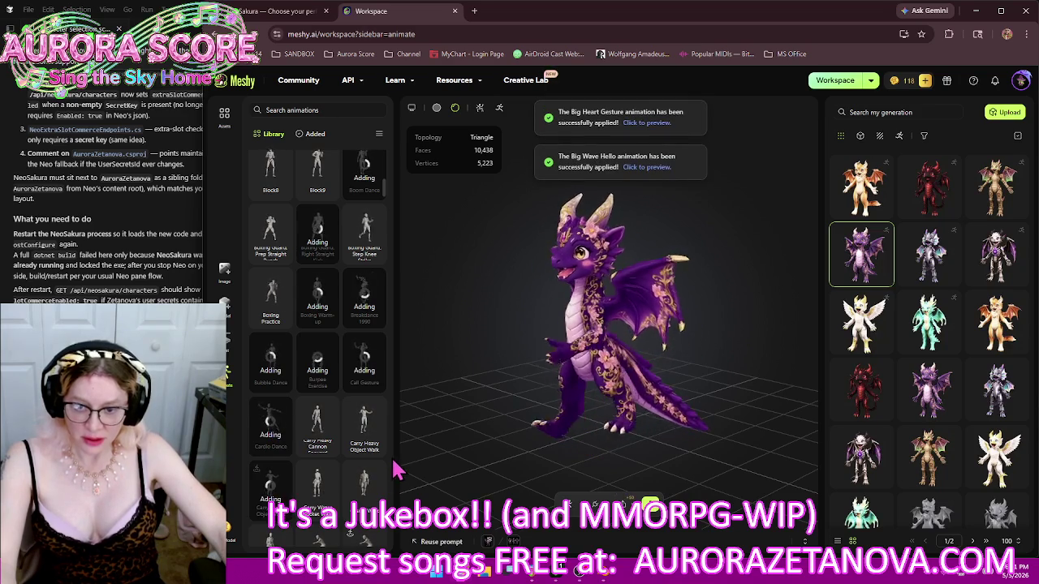
Add Chair Sit Idle Female and Male, Charged Ground Slam and three more Charged attack animations
scroll(371, 343, "down", 3)
scroll(373, 341, "down", 2)
scroll(375, 334, "up", 2)
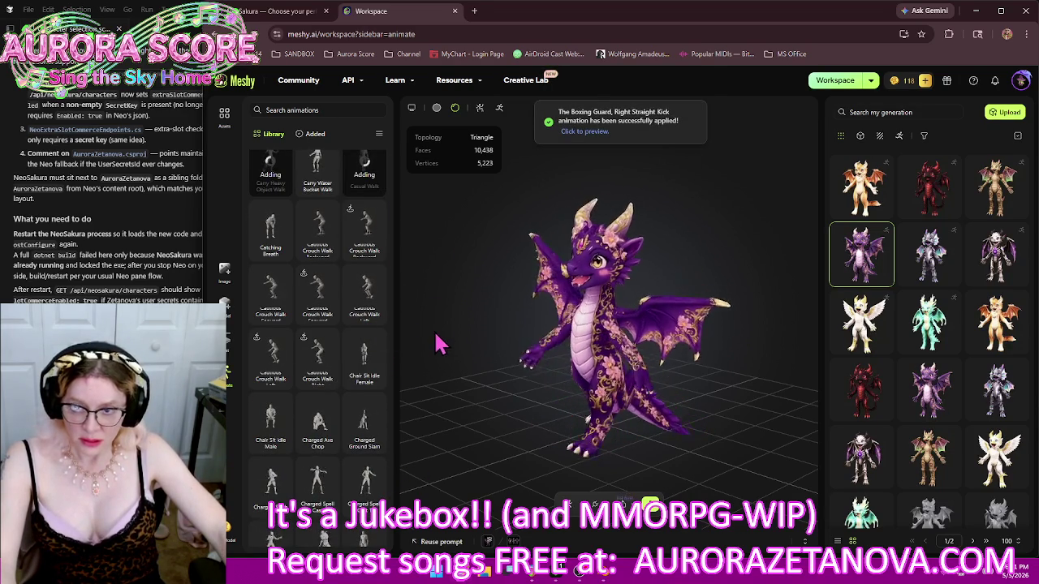
left_click(365, 378)
left_click(272, 444)
left_click(365, 447)
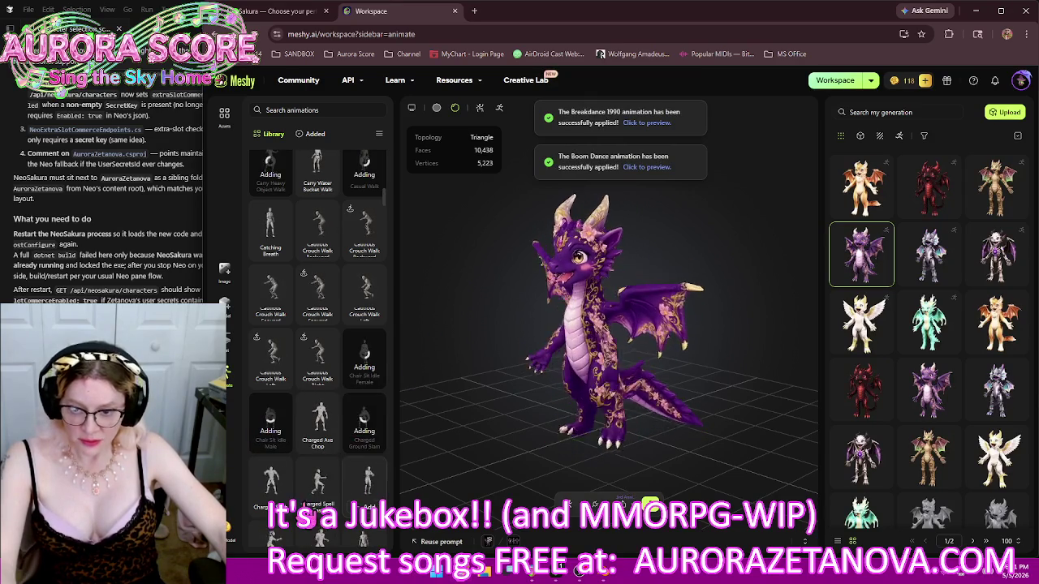
left_click(270, 499)
left_click(317, 499)
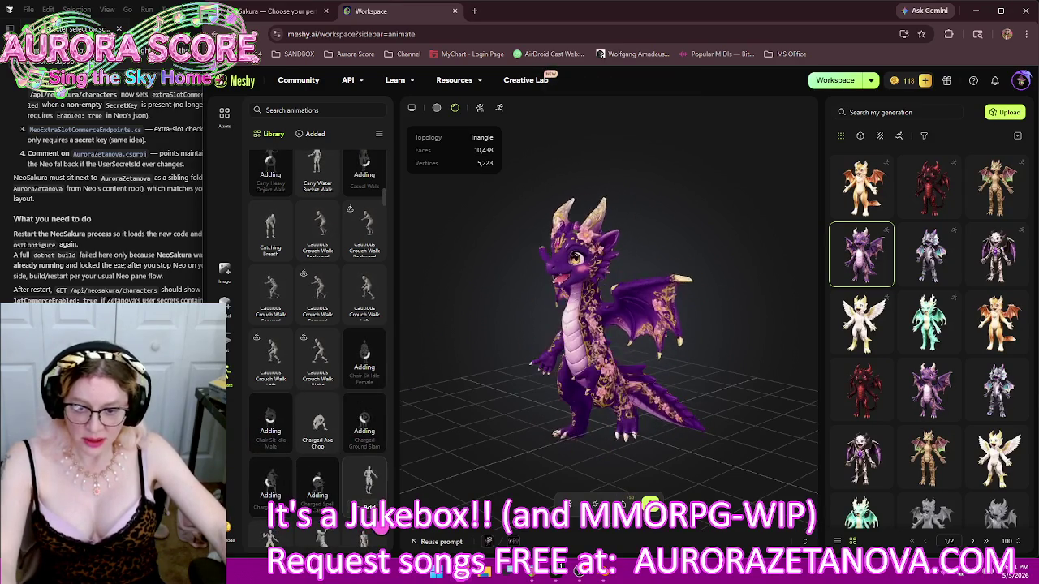
left_click(365, 499)
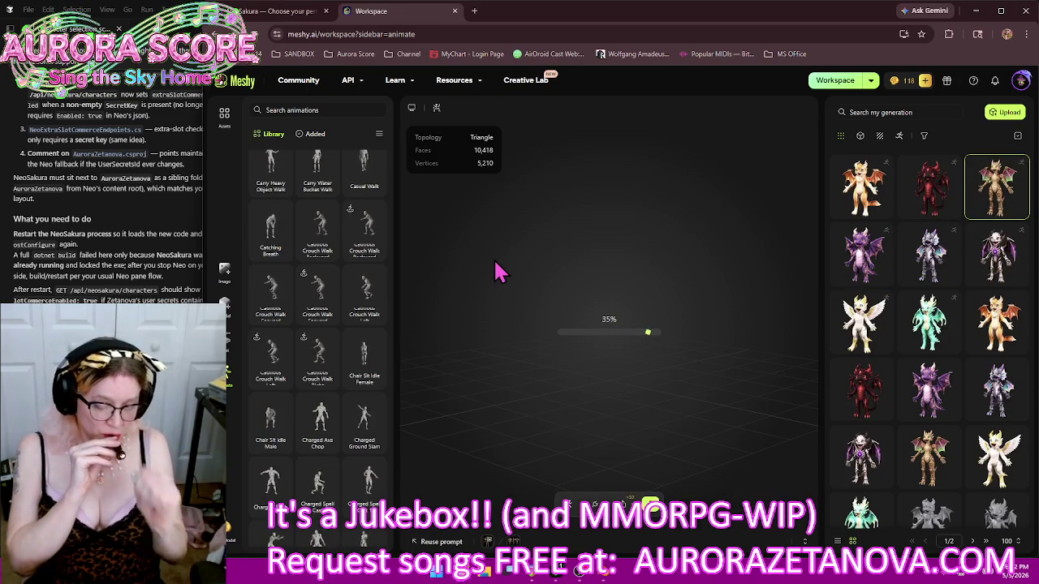
List the golden dragon's added animations and delete the Angry Ground Stomp 1 card
left_click(313, 135)
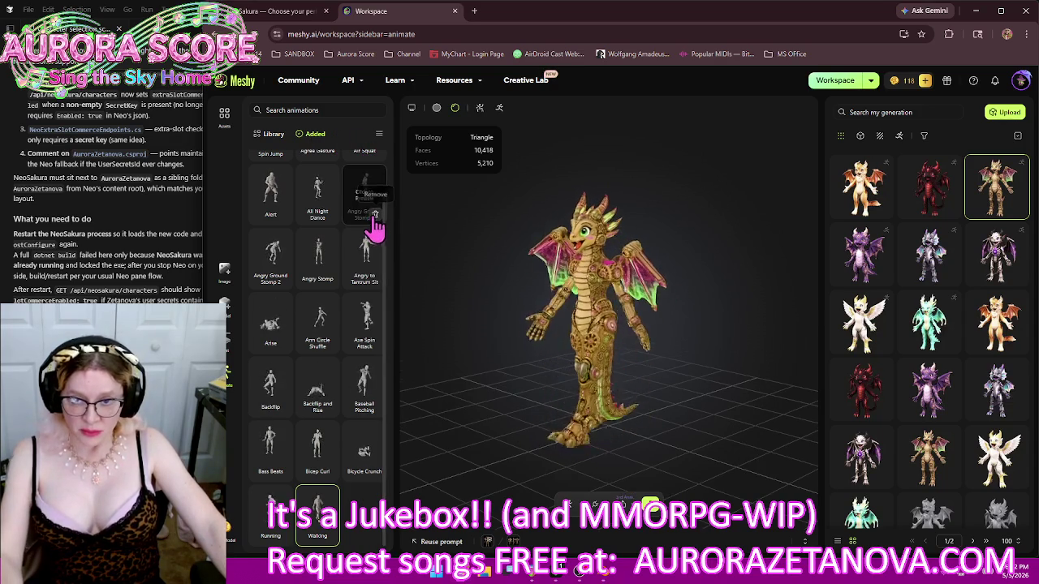
left_click(377, 227)
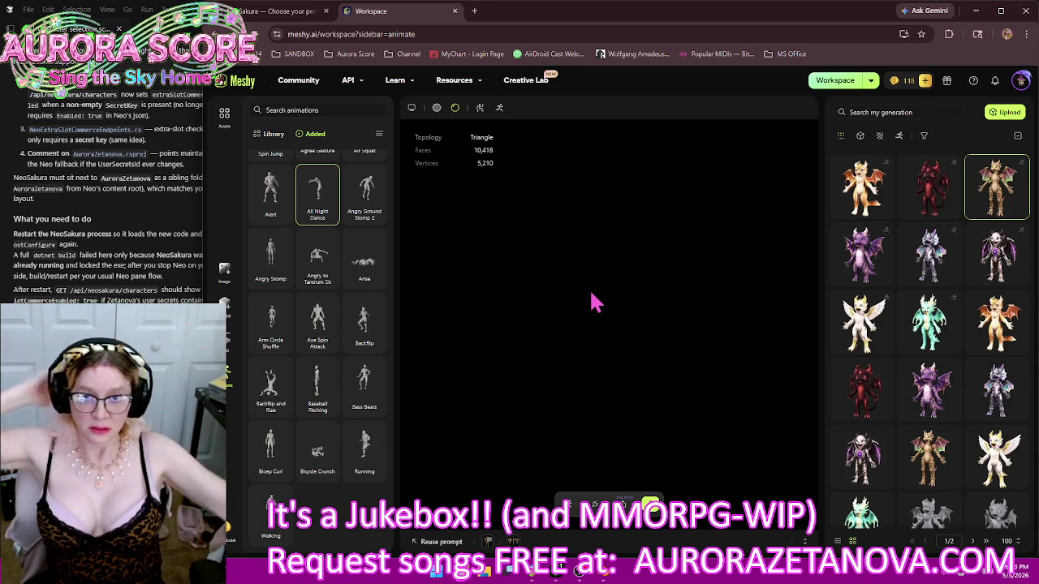
Preview All Night Dance and reload the golden dragon so it plays in the viewport
left_click(267, 199)
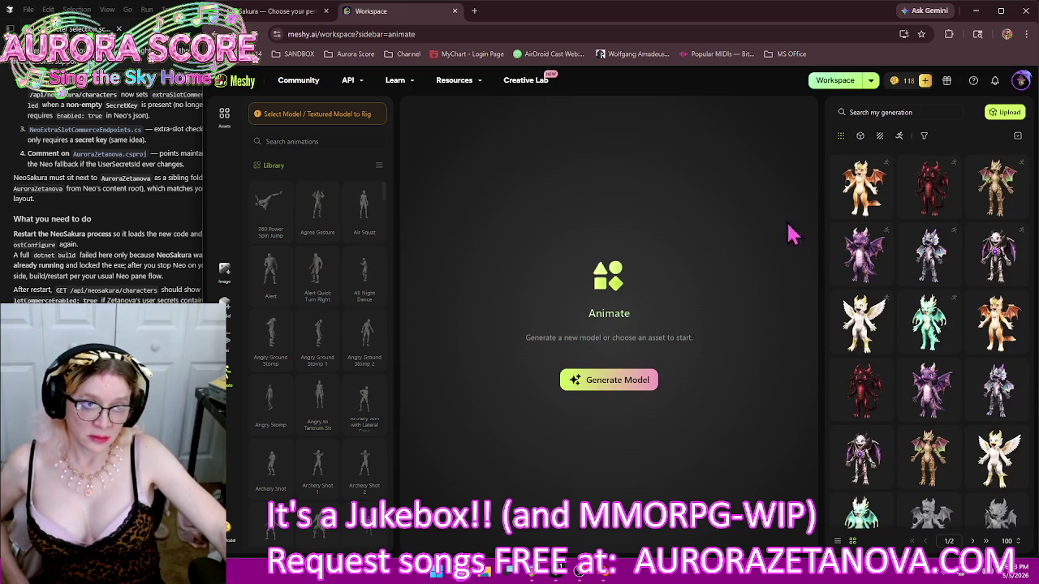
left_click(1013, 185)
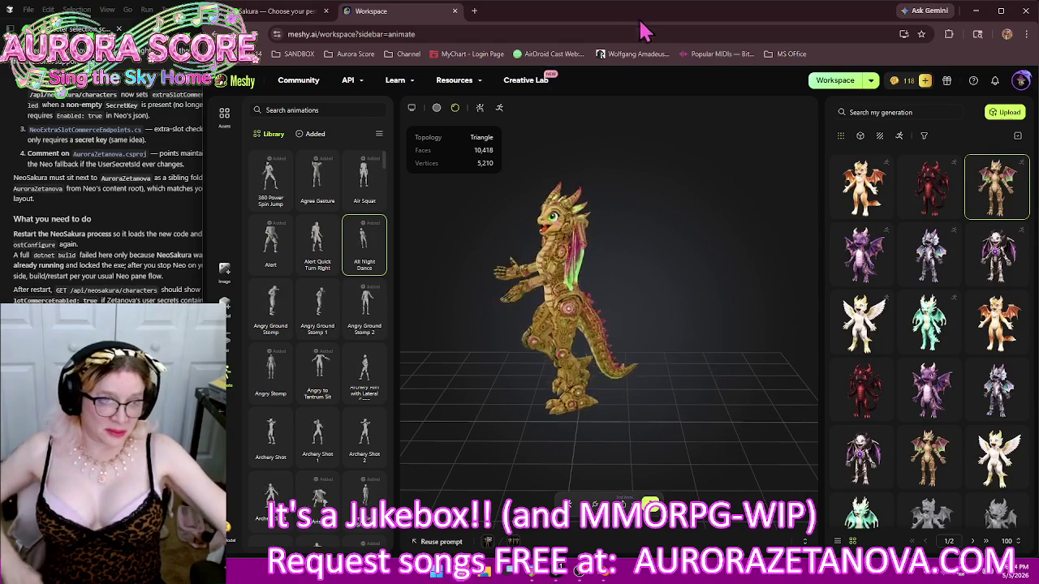
In the Added list, delete Arise, the Angry stomps, Alert, All Night Dance and the other animations, keeping Running and Walking
left_click(319, 135)
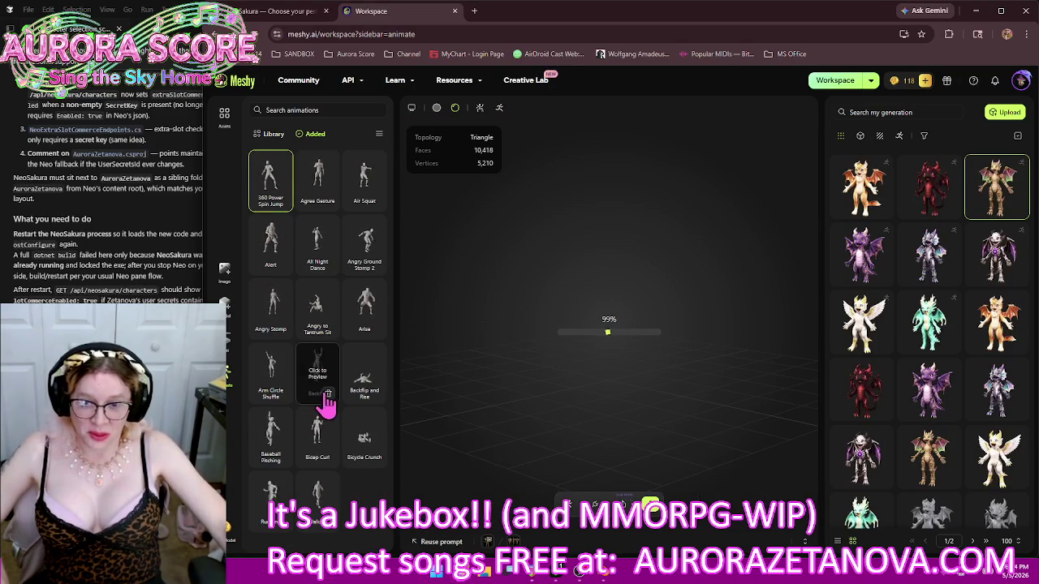
left_click(380, 331)
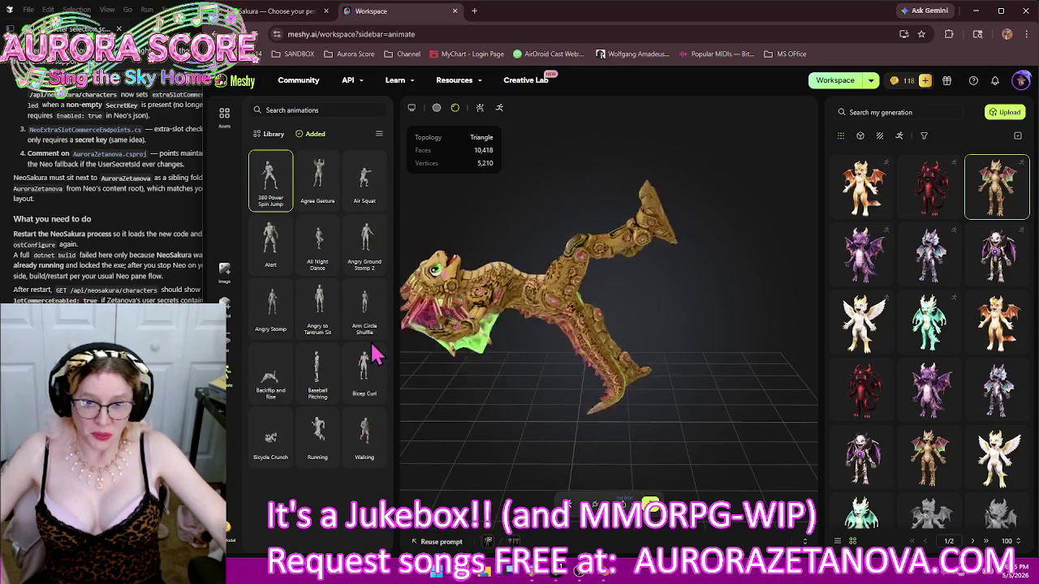
left_click(376, 272)
left_click(376, 272)
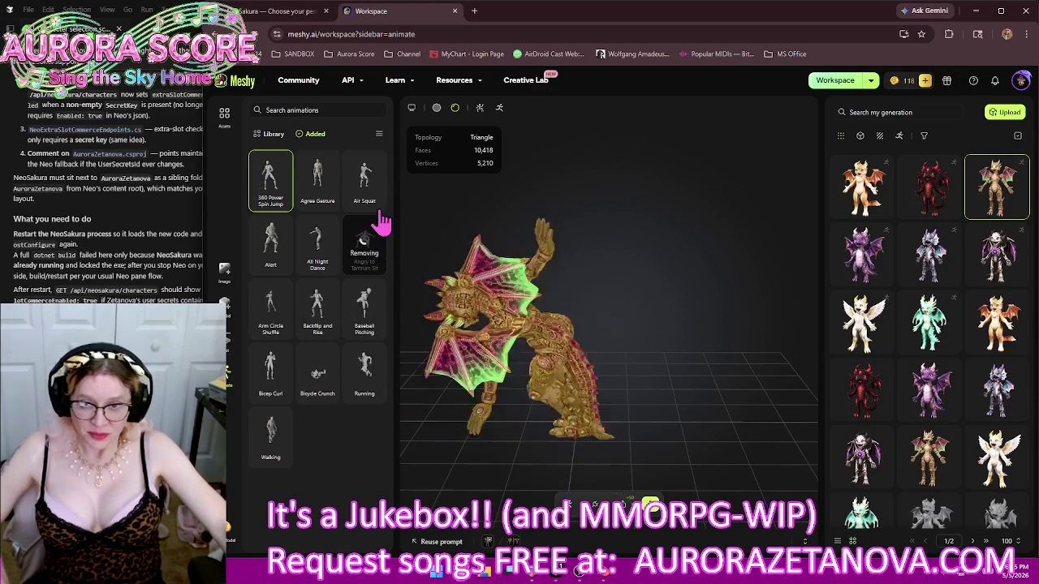
left_click(376, 201)
left_click(328, 202)
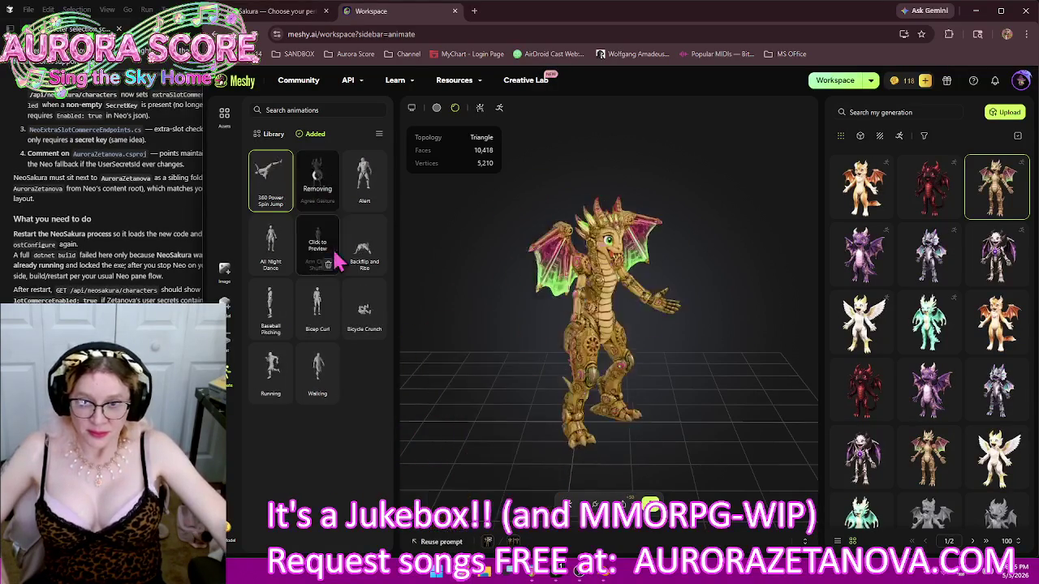
left_click(281, 266)
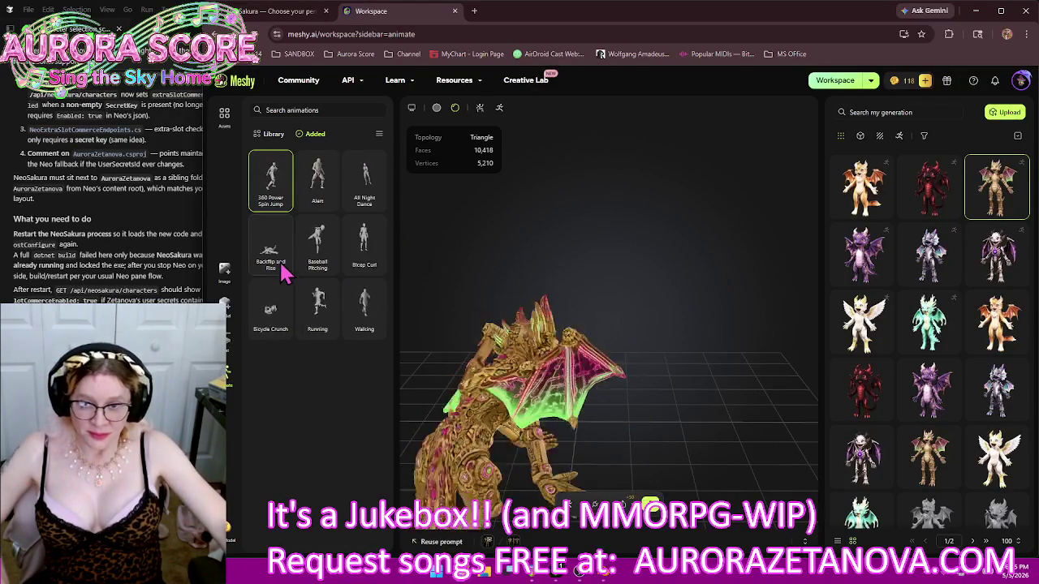
left_click(328, 202)
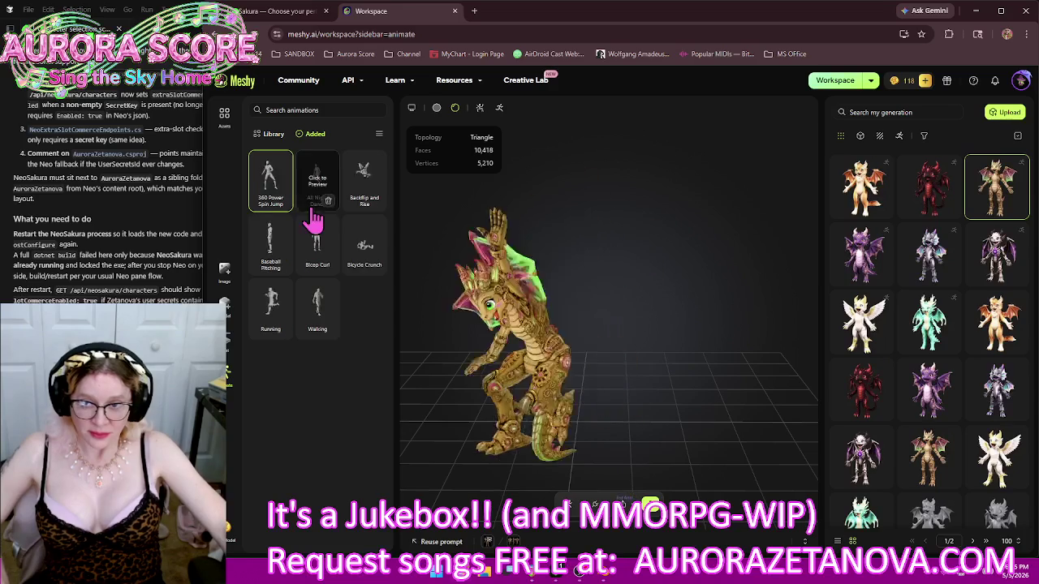
left_click(281, 203)
left_click(328, 201)
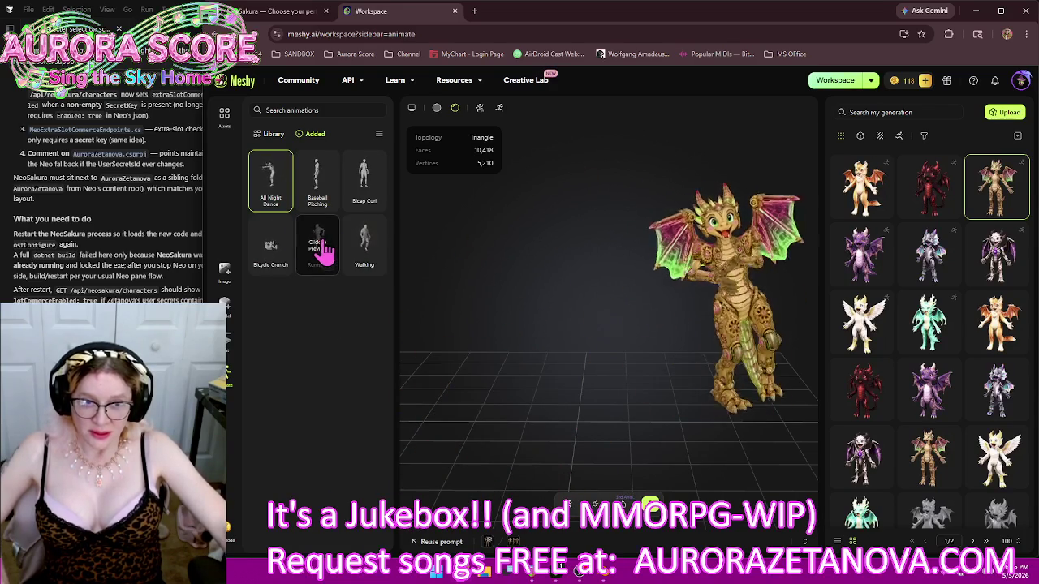
left_click(280, 215)
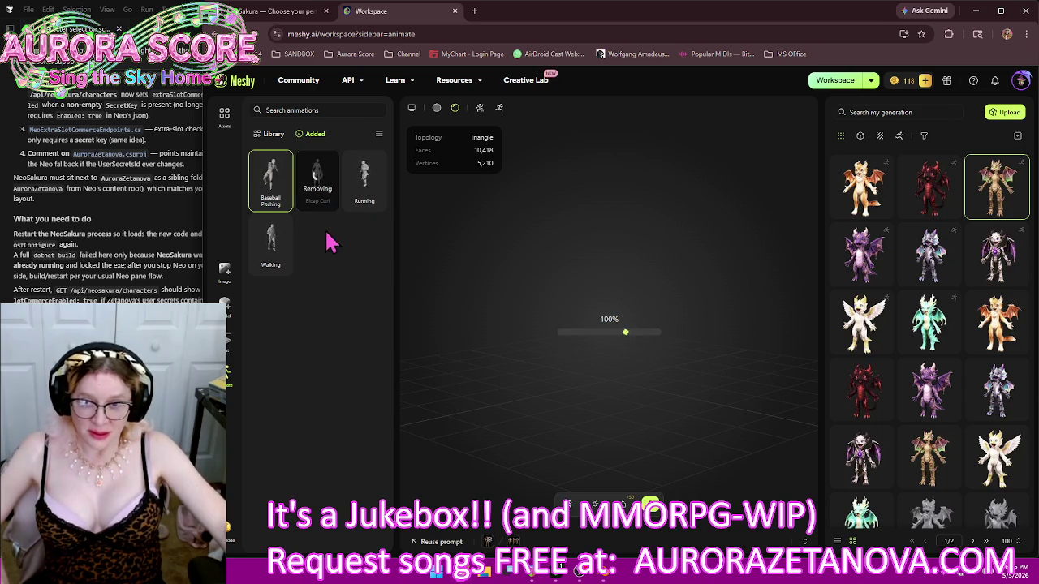
left_click(280, 203)
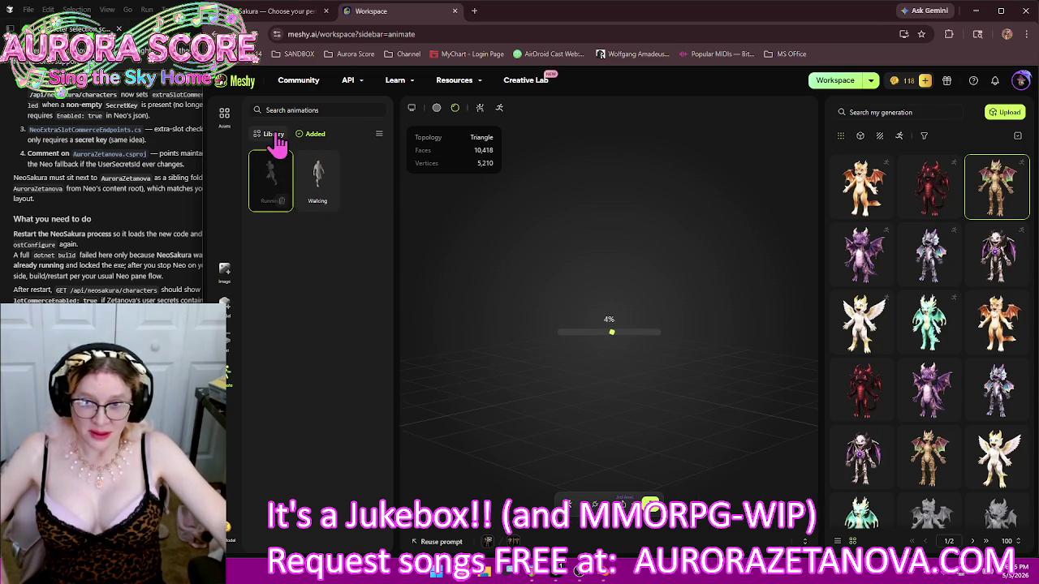
Add Big Heart Gesture, Big Wave Hello and Boom Dance to the golden dragon
scroll(357, 276, "down", 3)
scroll(351, 288, "down", 3)
mouse_move(317, 355)
left_click(273, 378)
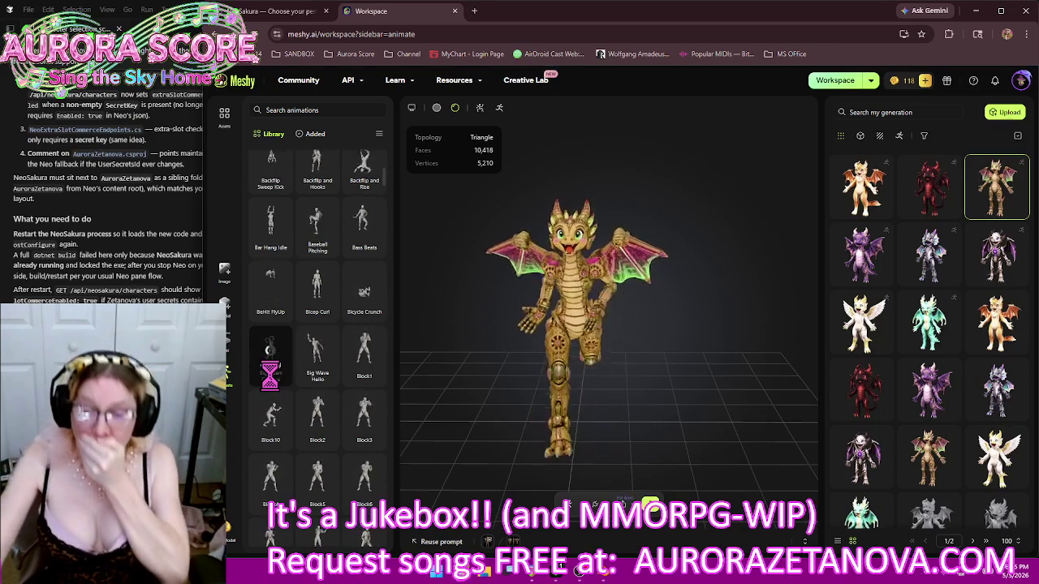
left_click(327, 377)
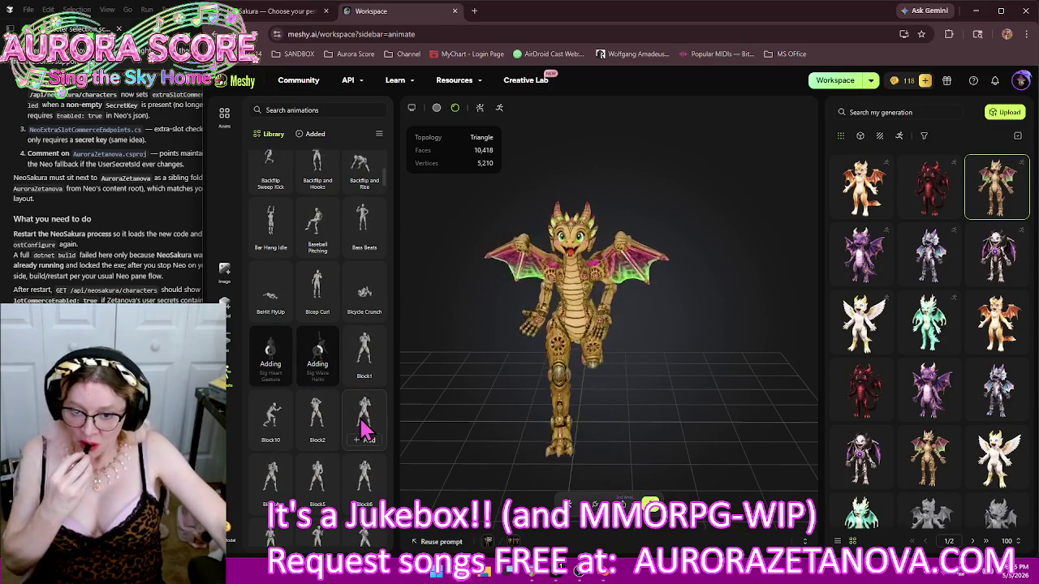
scroll(361, 439, "down", 2)
scroll(359, 373, "down", 2)
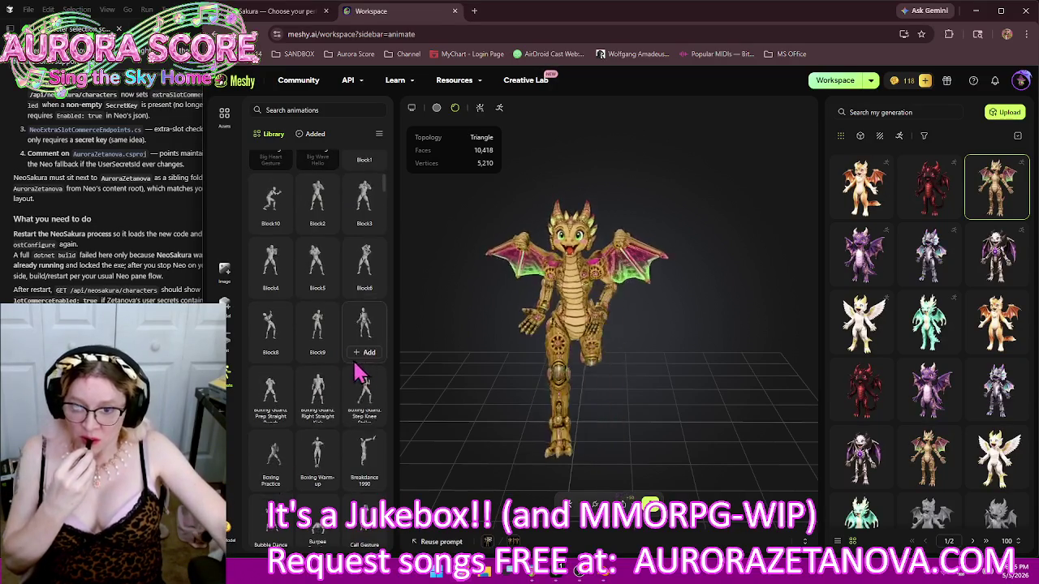
left_click(363, 353)
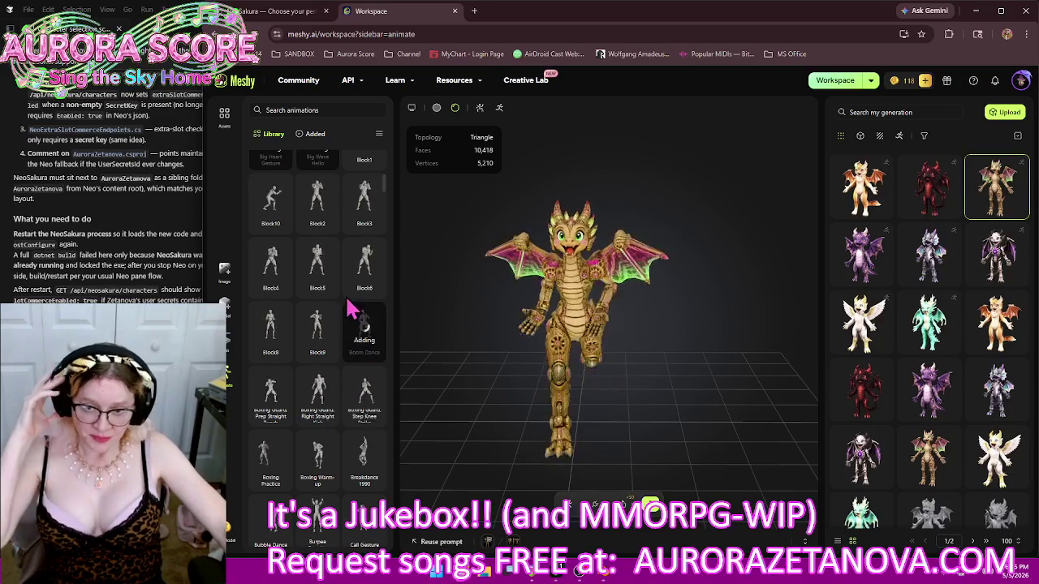
Add a boxing guard move, Boxing Warm-up, Breakdance 1990, Bubble Dance, Burpee Exercise and Carry Heavy Object Walk
scroll(321, 349, "down", 2)
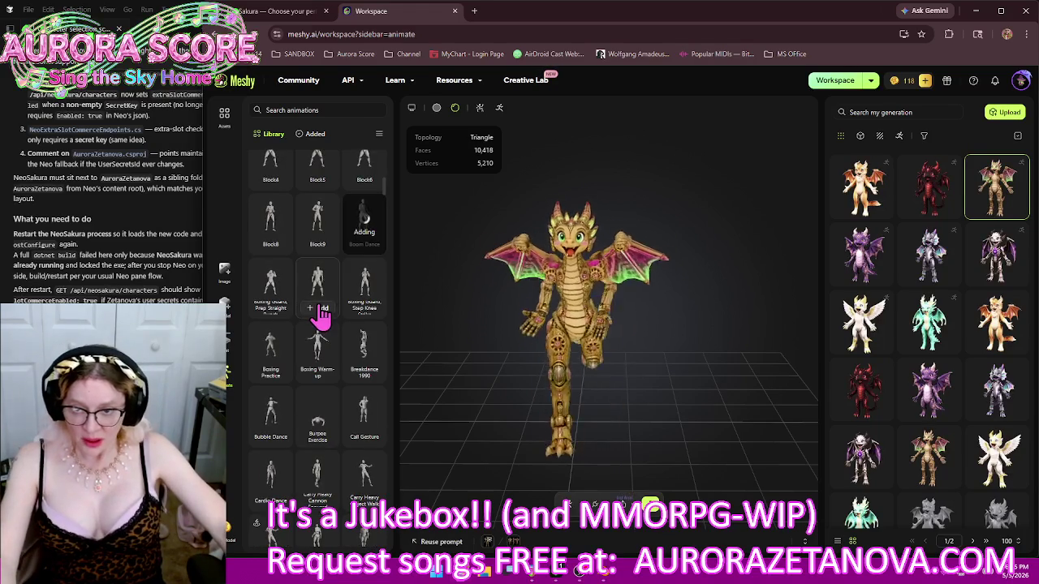
left_click(320, 309)
left_click(323, 374)
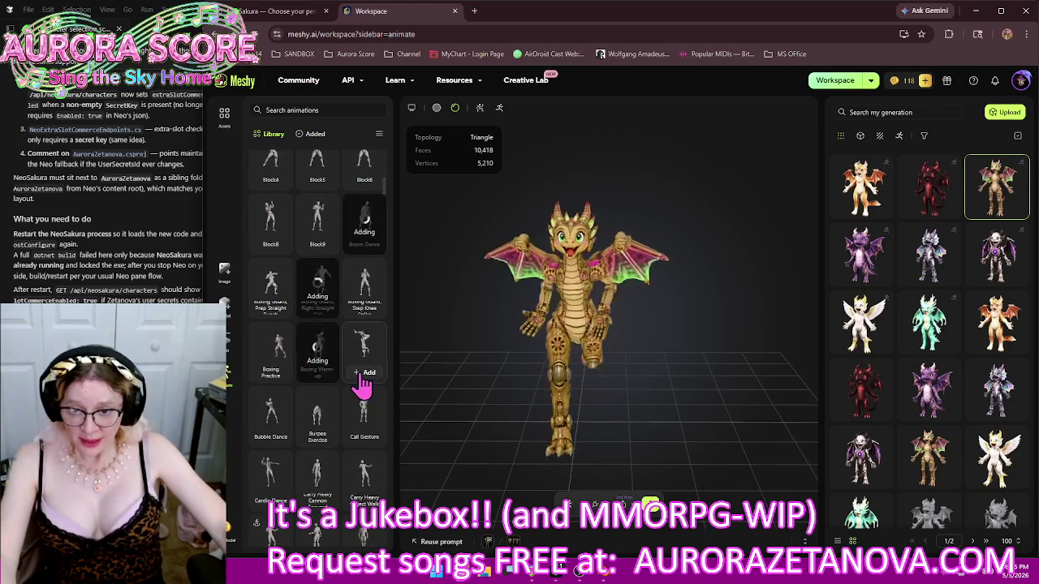
left_click(276, 437)
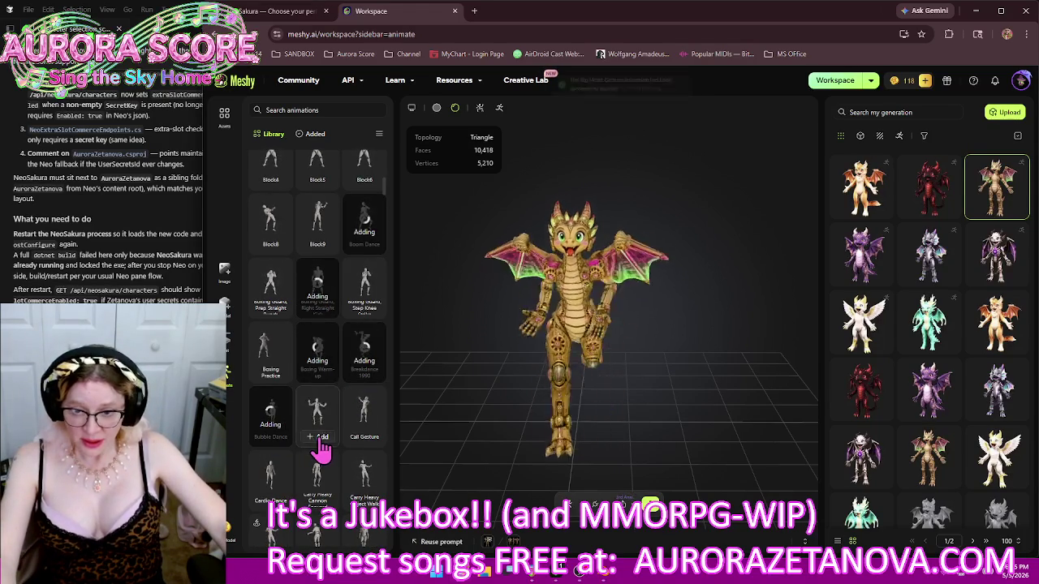
left_click(321, 438)
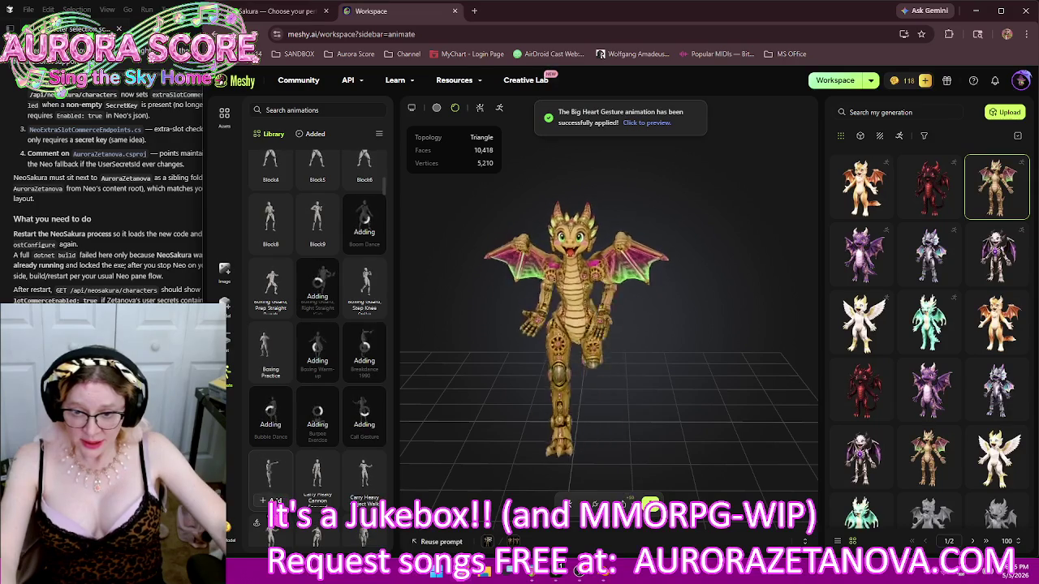
left_click(276, 500)
scroll(325, 431, "down", 2)
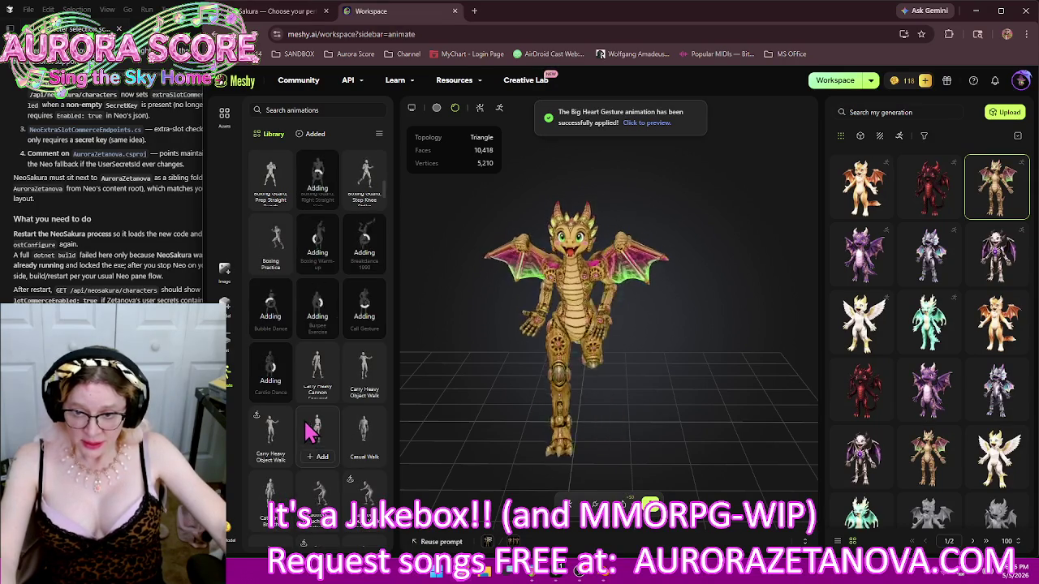
left_click(271, 458)
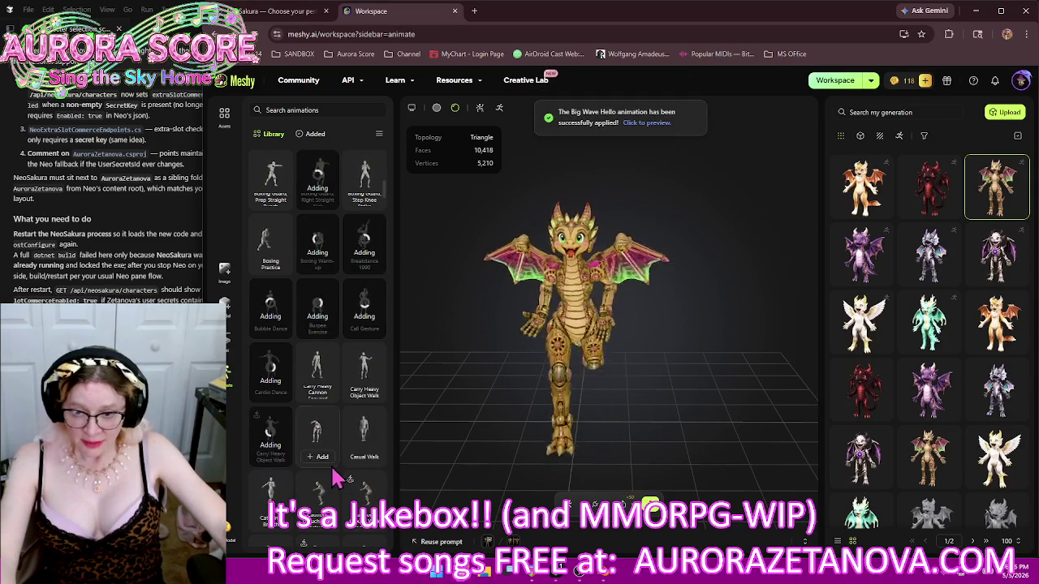
Add Chair Sit Idle Female and Male, Charged Ground Slam, a Charged spell and one more animation
scroll(338, 419, "down", 3)
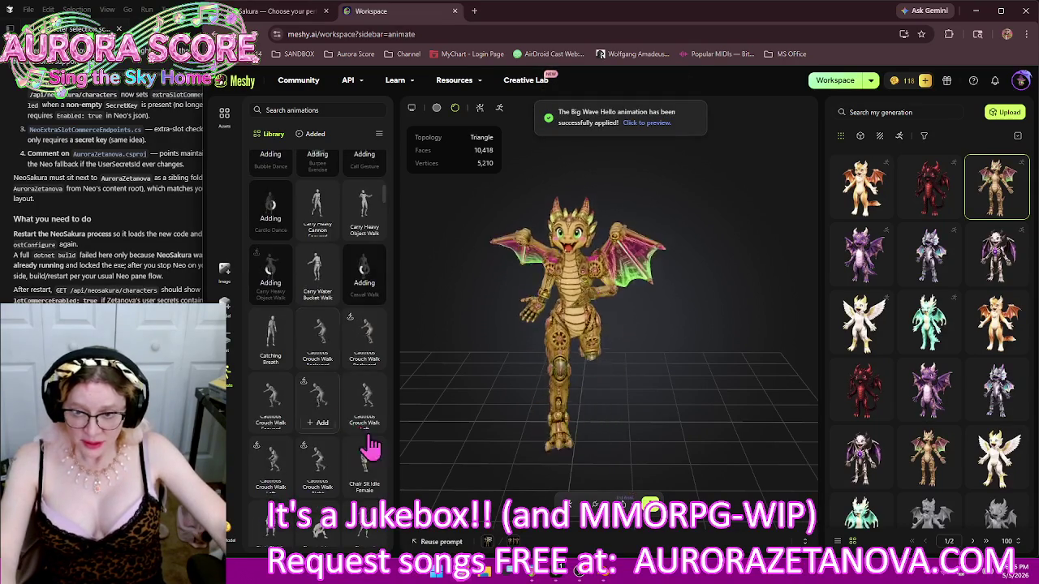
scroll(312, 461, "down", 2)
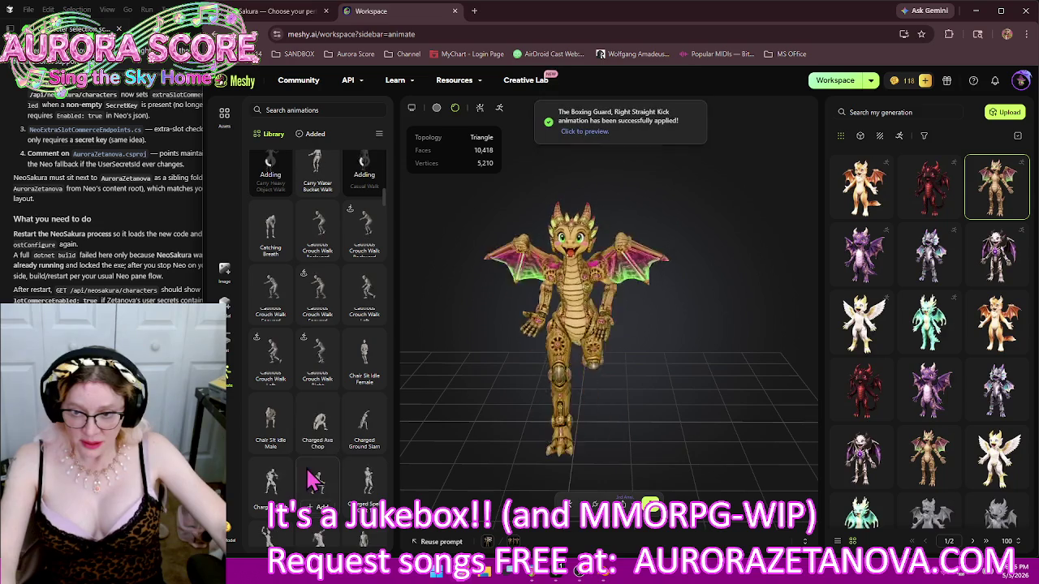
left_click(363, 379)
left_click(274, 444)
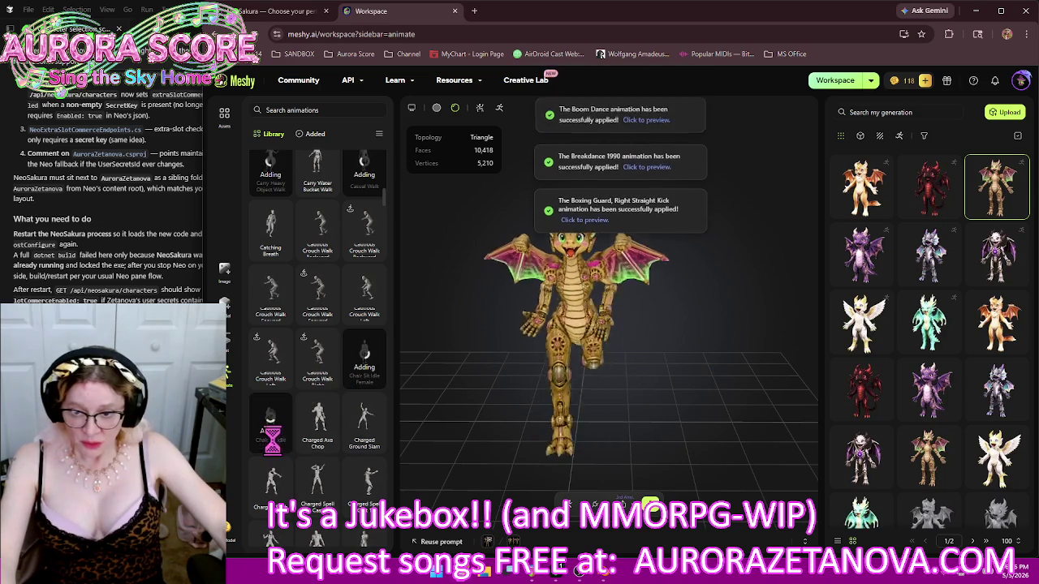
left_click(357, 434)
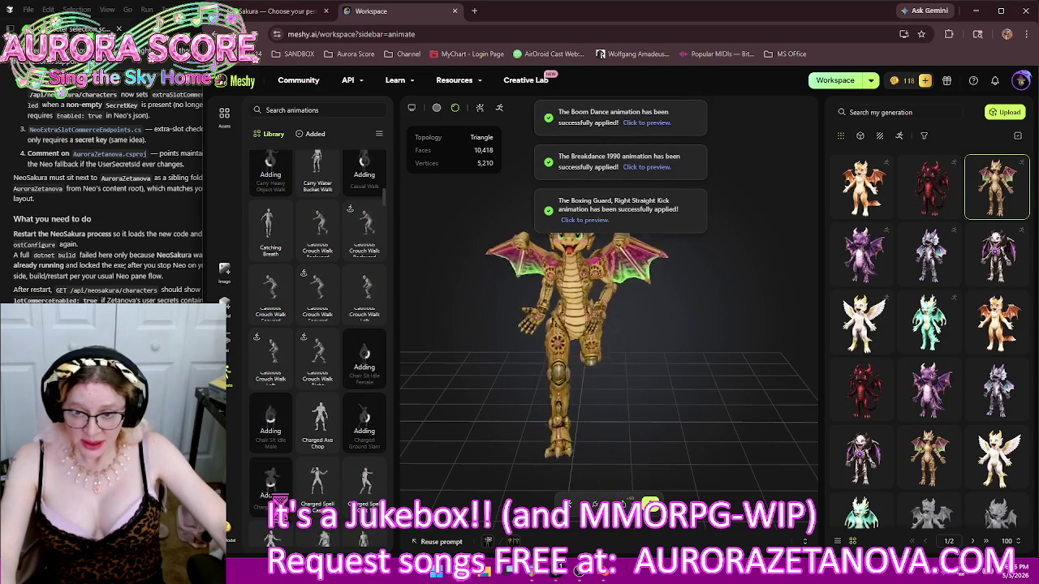
left_click(322, 506)
left_click(367, 487)
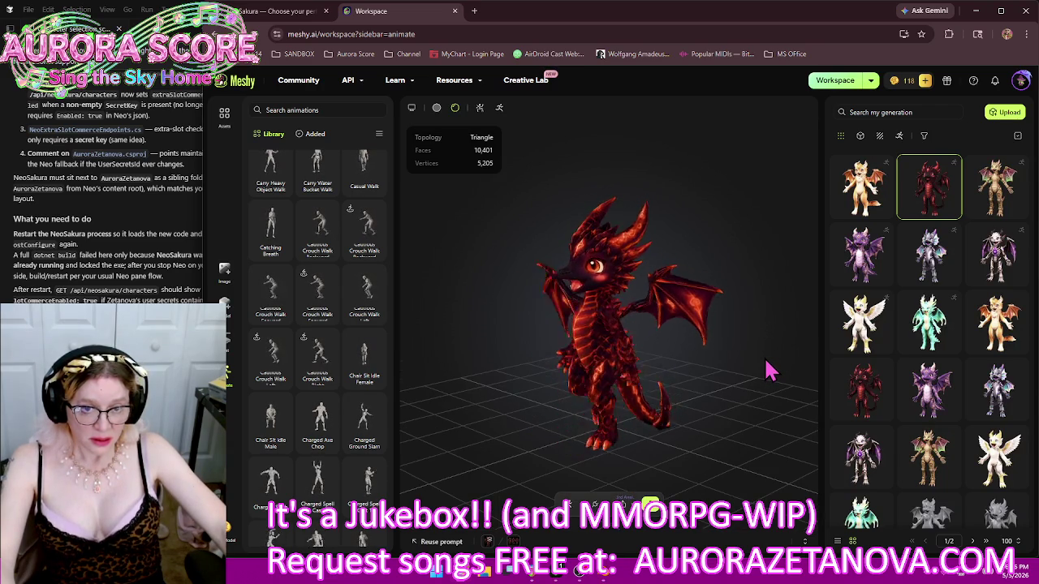
Orbit the red dragon to view it from the front-right
mouse_move(614, 389)
left_mouse_down()
mouse_move(696, 388)
mouse_move(526, 399)
mouse_move(688, 403)
mouse_move(667, 390)
left_mouse_up()
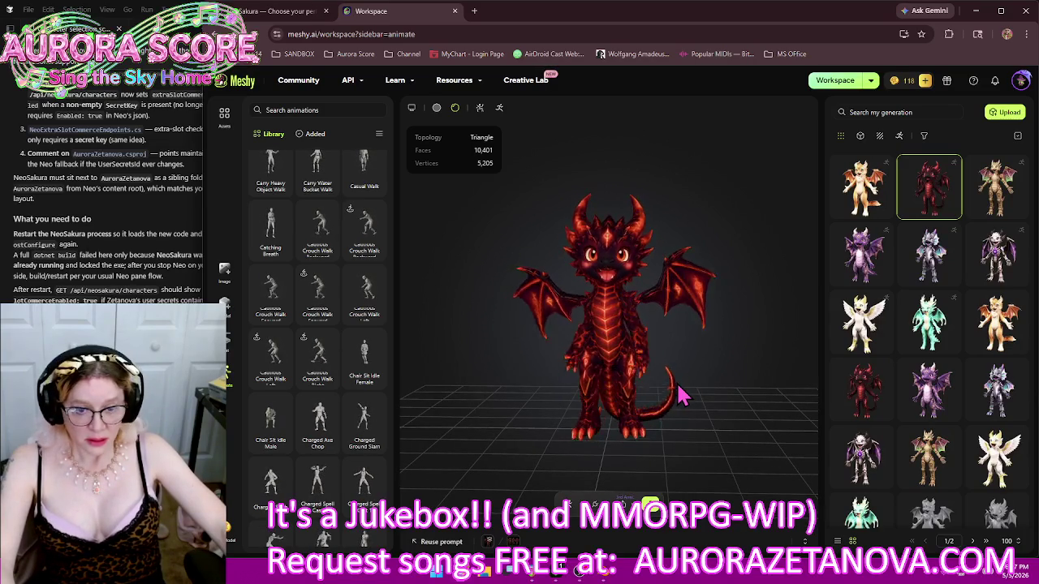
In the Added list, delete the Angry Ground Stomps, Air Squat, Agree Gesture, 360 Power Spin Jump, Axe Spin Attack and others
left_click(313, 134)
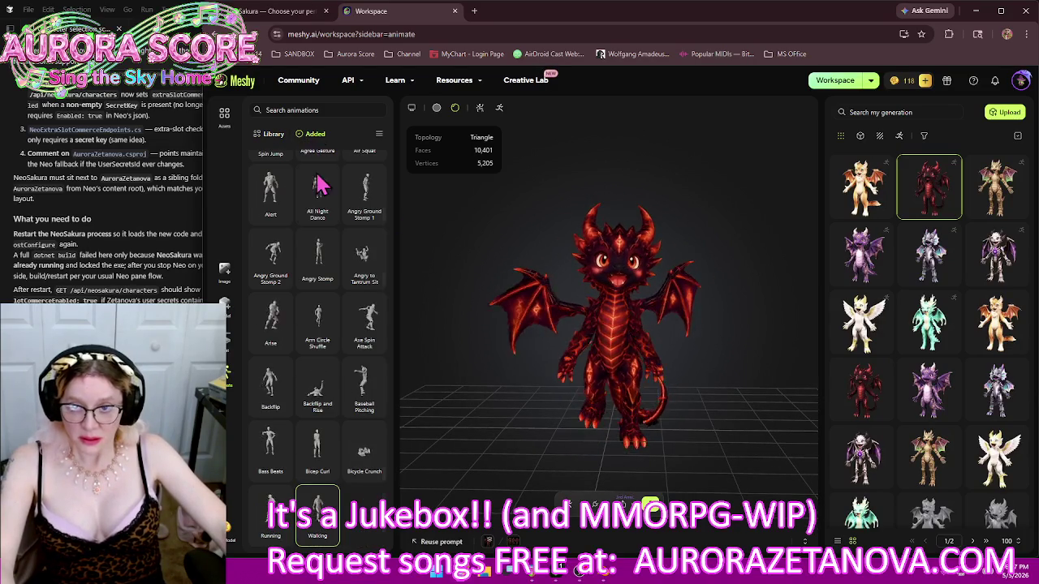
left_click(328, 214)
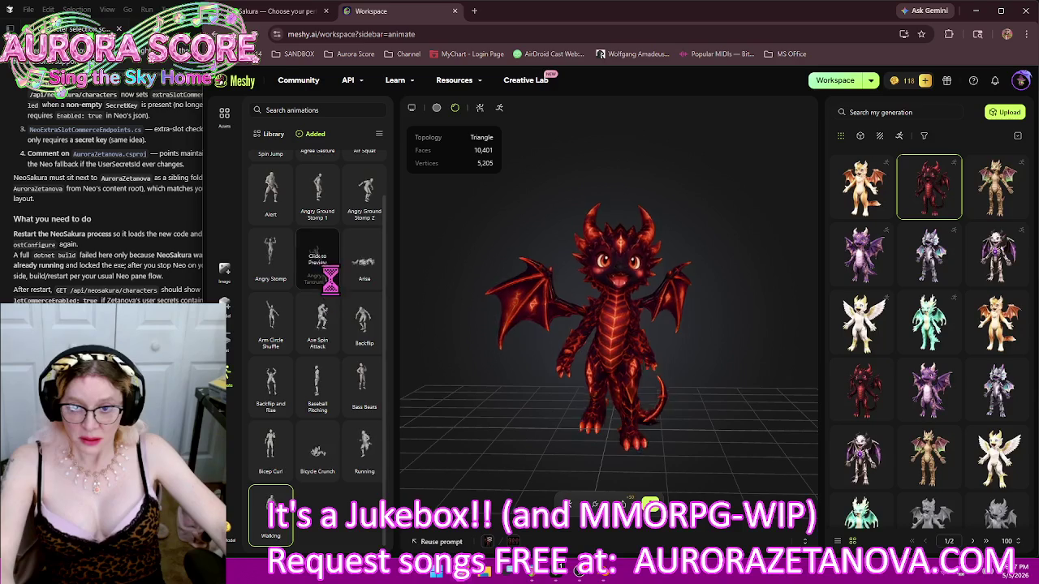
left_click(374, 264)
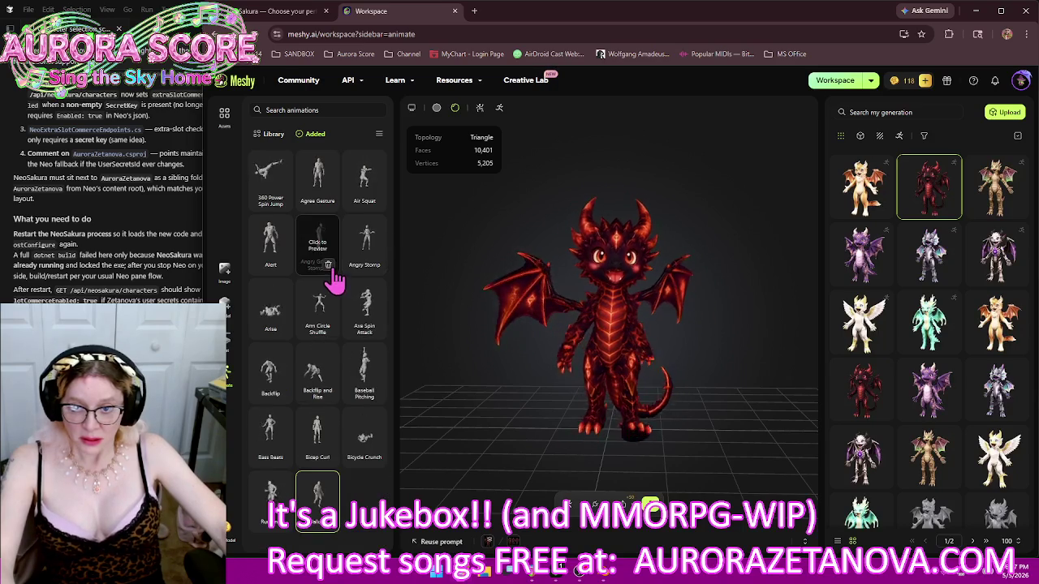
left_click(332, 267)
left_click(370, 203)
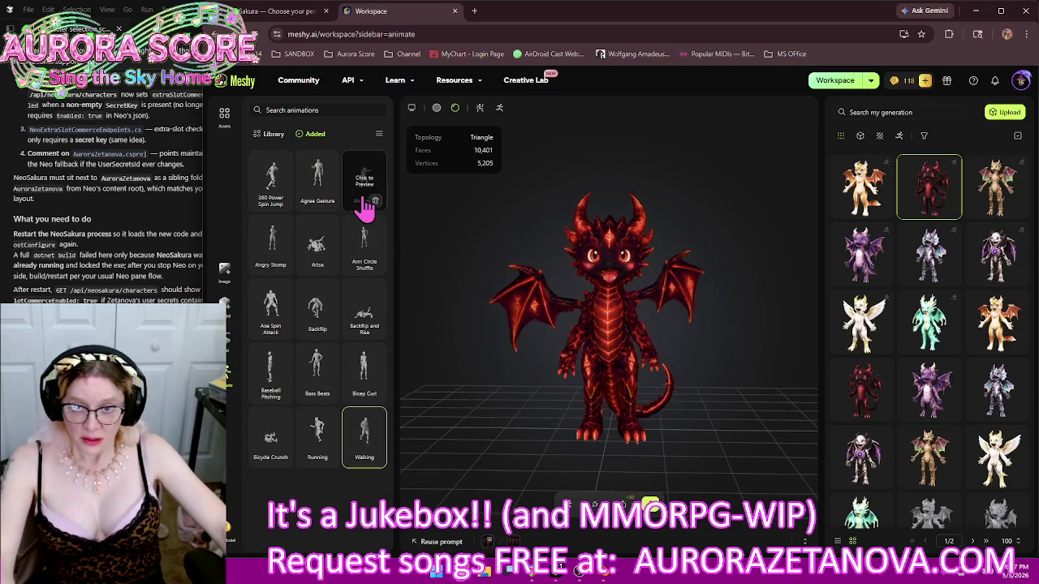
left_click(320, 201)
left_click(281, 202)
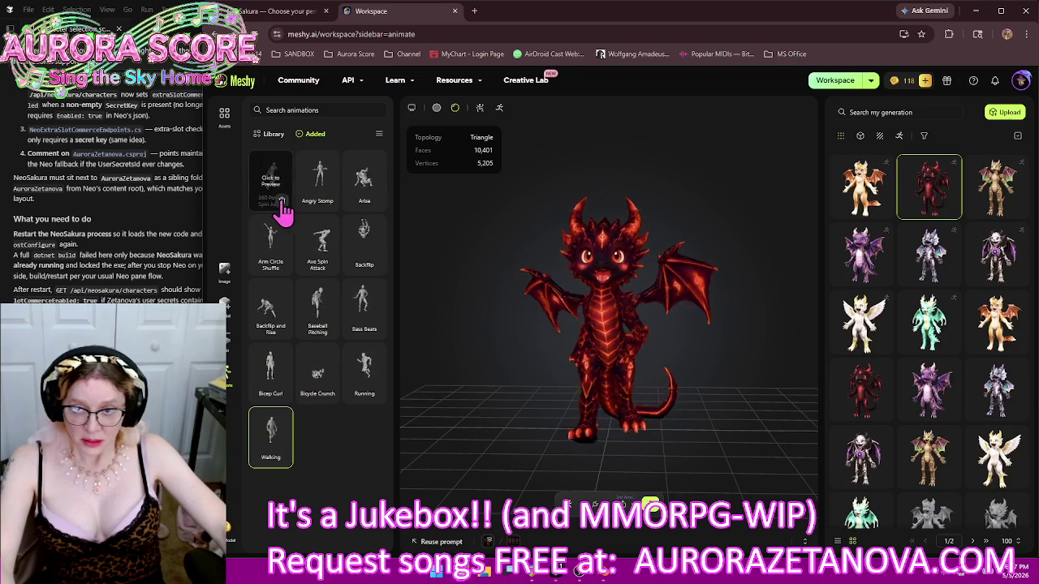
left_click(281, 202)
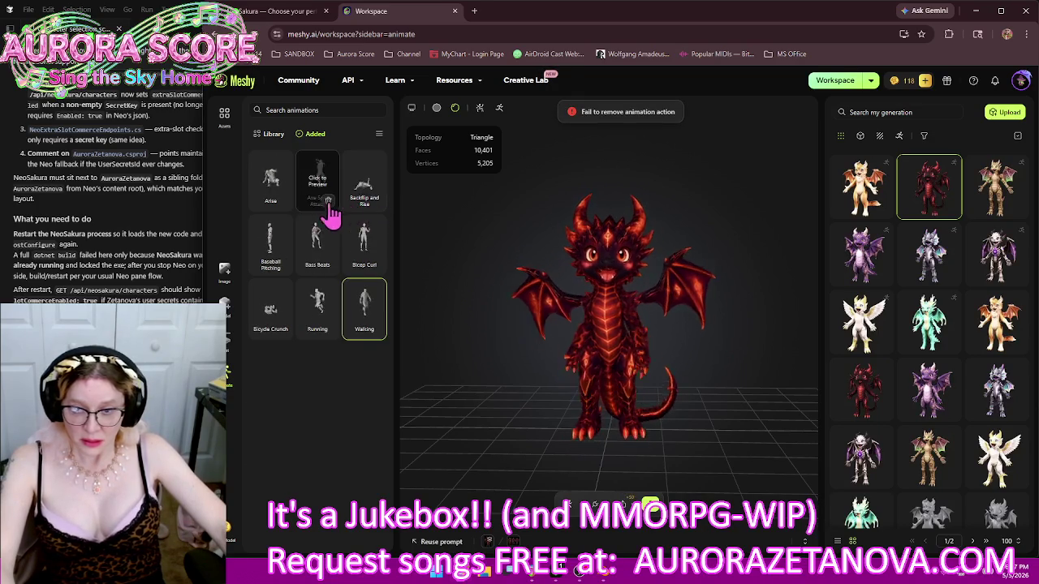
left_click(280, 202)
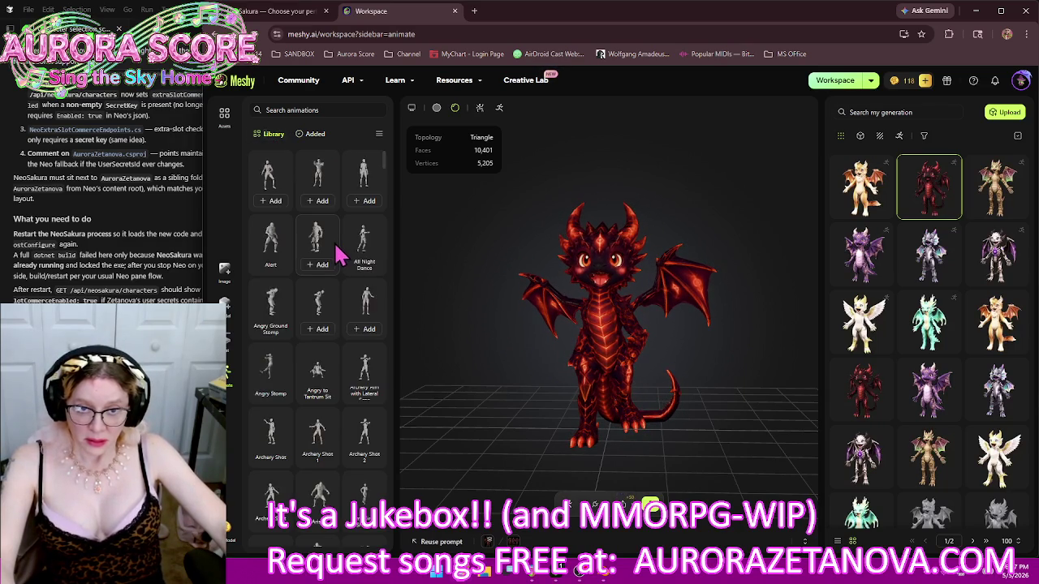
Add Big Heart Gesture, Big Wave Hello, Boxing Guard Right Straight Kick and Boom Dance to the red dragon
scroll(339, 268, "down", 3)
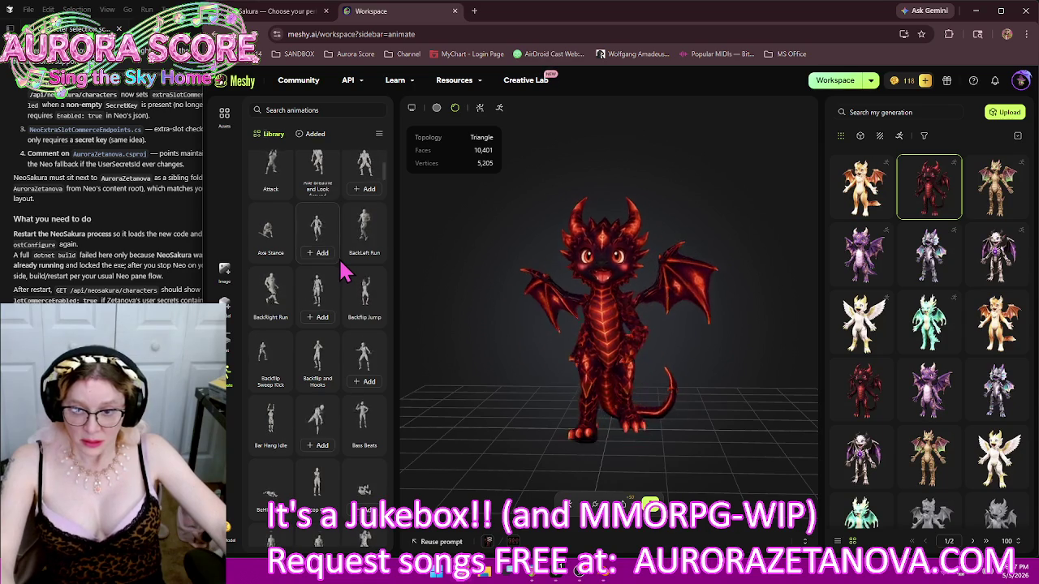
scroll(341, 272, "down", 3)
left_click(274, 348)
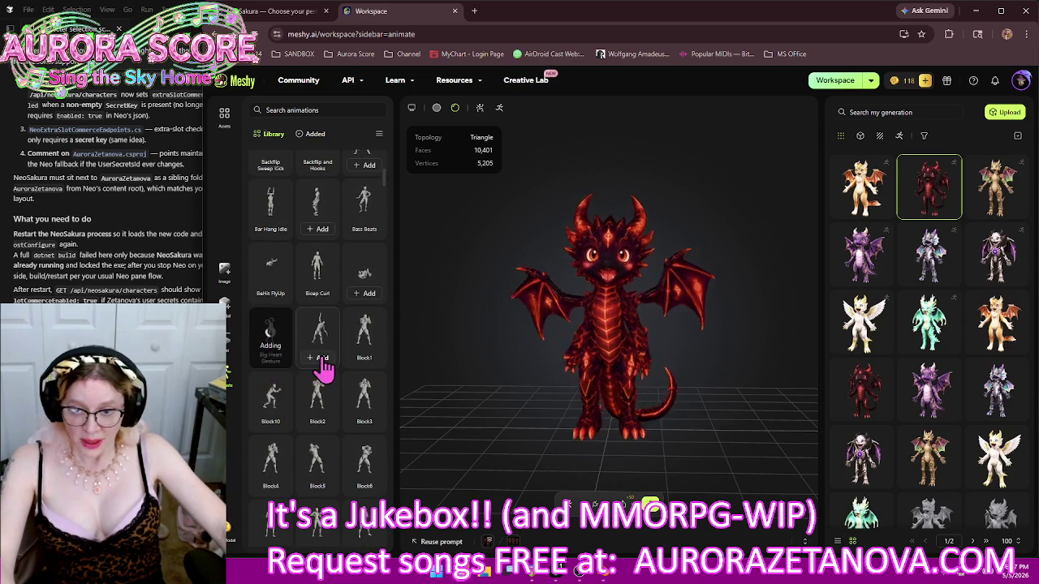
left_click(320, 349)
scroll(323, 351, "down", 3)
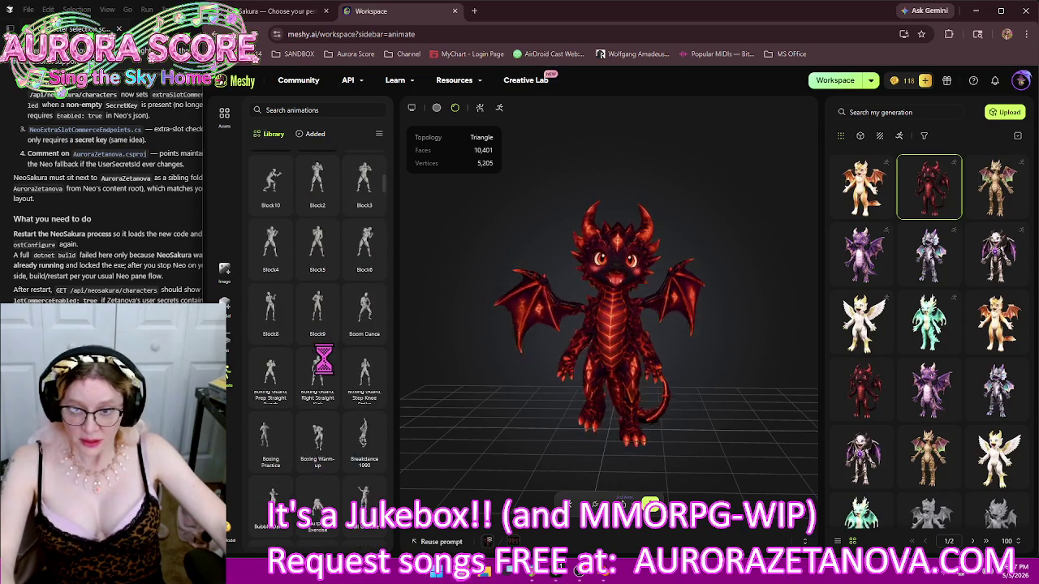
left_click(318, 397)
left_click(362, 340)
Add Breakdance 1990, Boxing Warm-up, Bubble Dance, Burpee Exercise, Cell Gesture and Cardio Dance
scroll(353, 365, "down", 2)
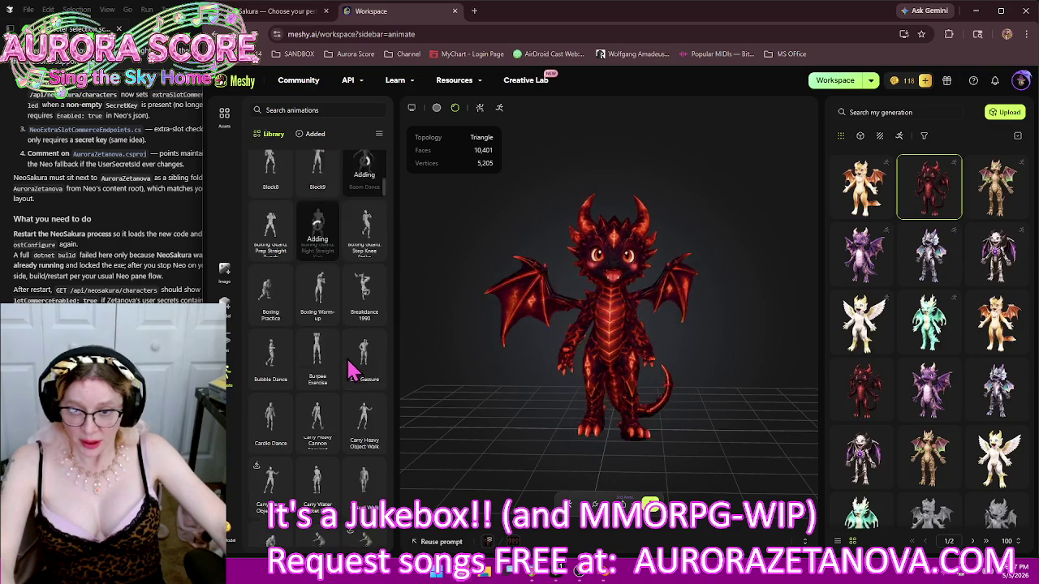
left_click(360, 304)
left_click(322, 300)
mouse_move(317, 349)
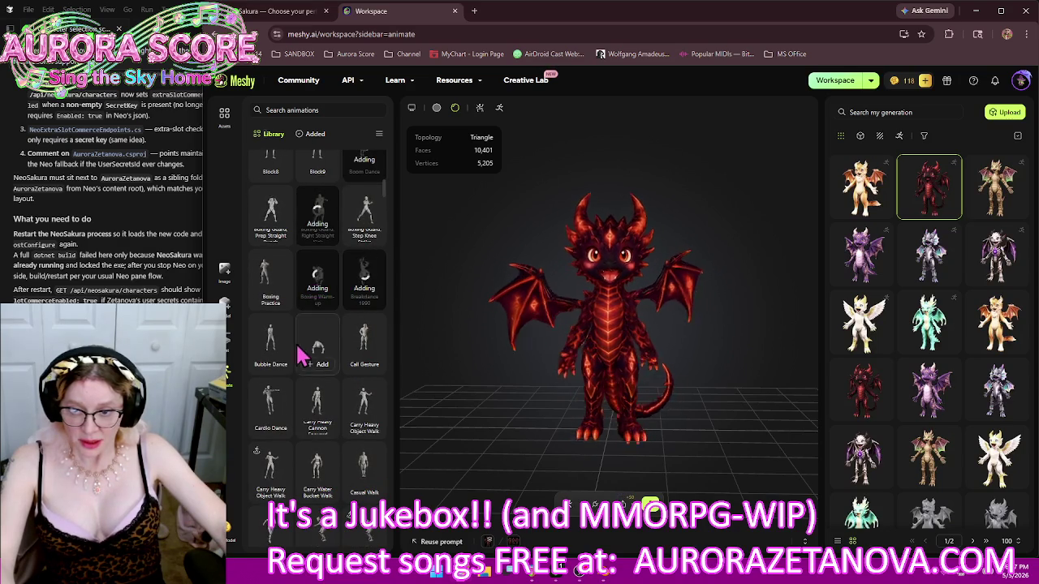
left_click(273, 365)
left_click(317, 366)
mouse_move(365, 345)
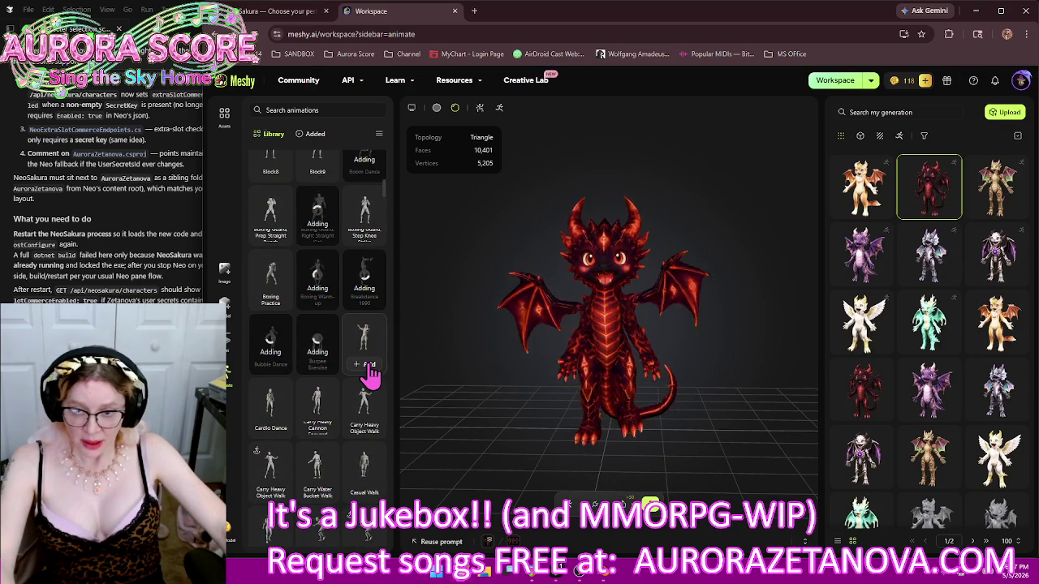
left_click(270, 428)
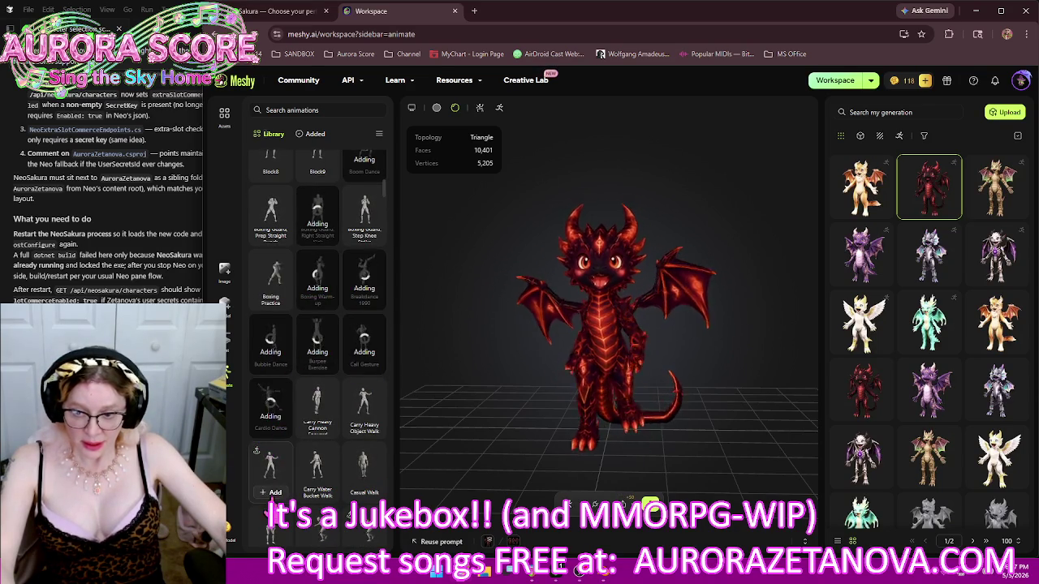
left_click(272, 493)
Add Carry Heavy Object Walk, Chair Sit Idle Female/Male, Charged Ground Slam, Charged Slash and both Charged Spell Casts
scroll(357, 454, "down", 2)
left_click(367, 384)
scroll(365, 389, "down", 5)
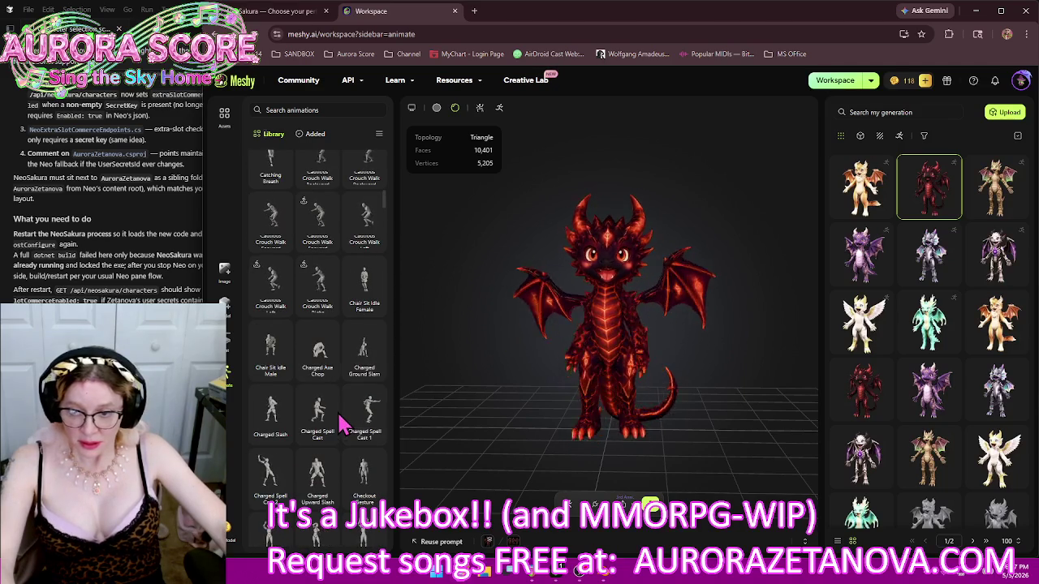
left_click(365, 306)
left_click(270, 370)
left_click(361, 374)
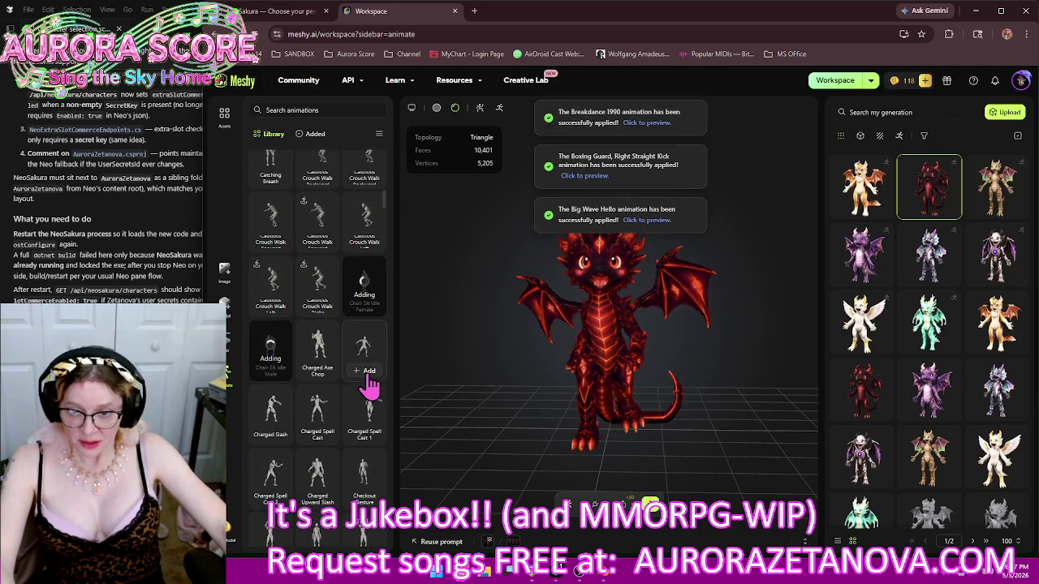
left_click(271, 434)
left_click(321, 436)
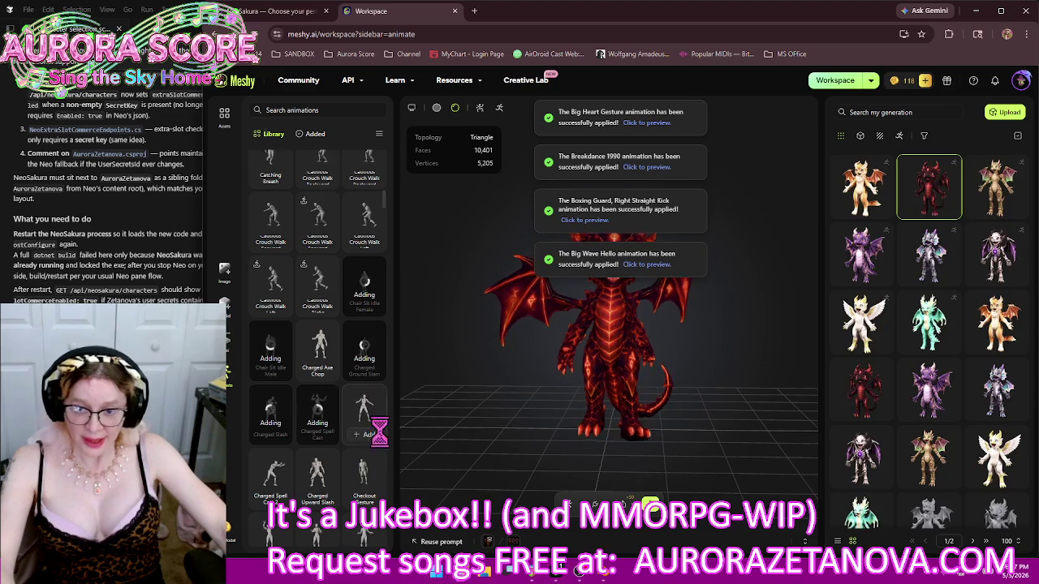
left_click(366, 431)
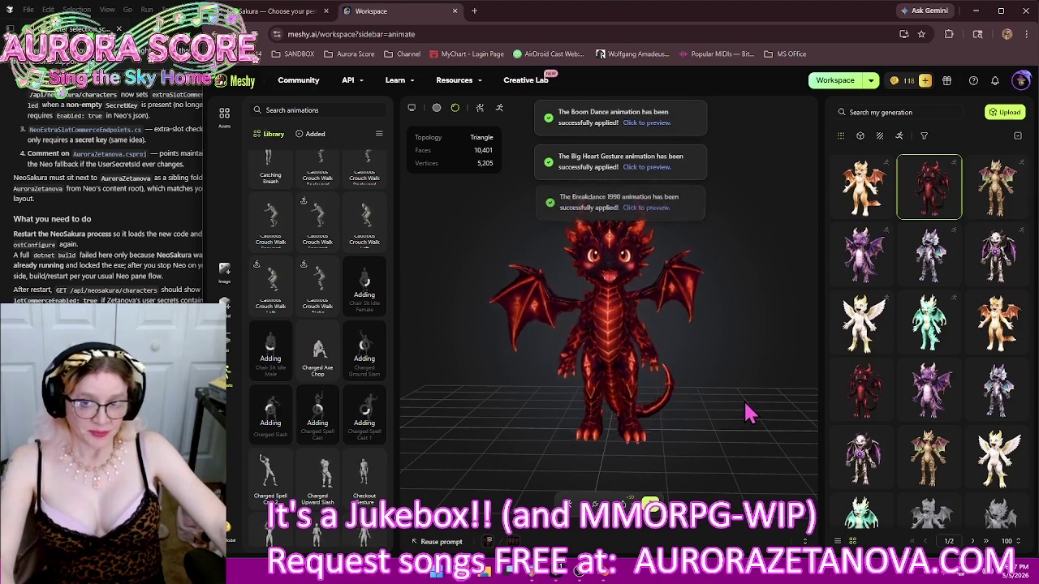